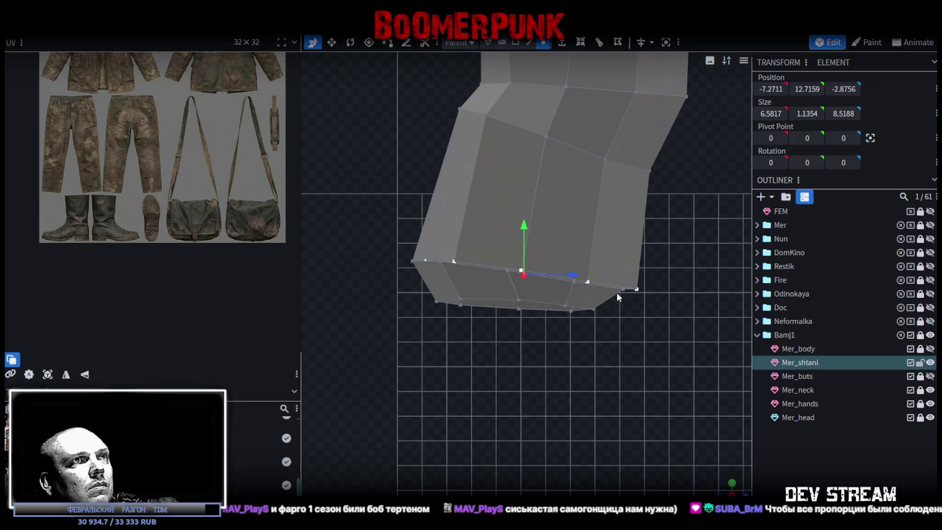
Push the trouser cuff vertices back 0.5 on Z
drag(570, 273, 558, 273)
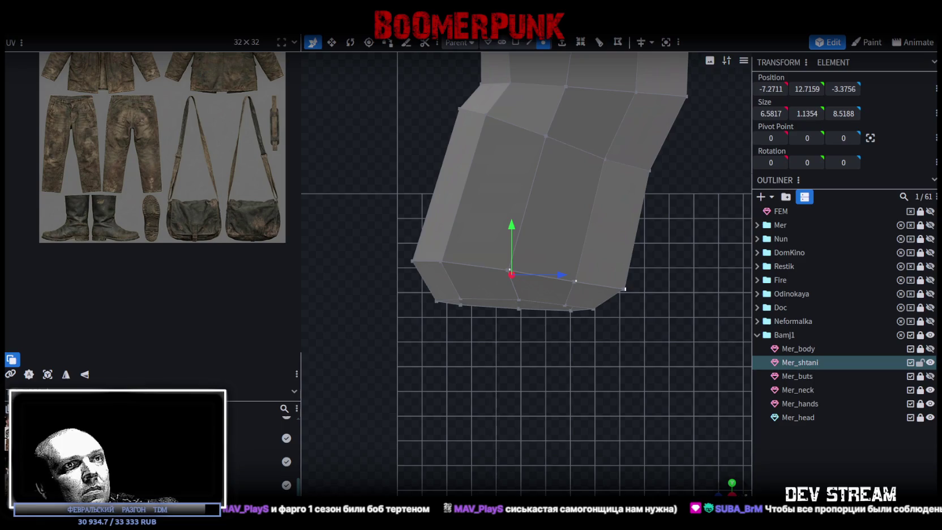
mouse_move(546, 406)
mouse_down()
mouse_move(420, 274)
mouse_move(508, 322)
mouse_move(620, 298)
mouse_up()
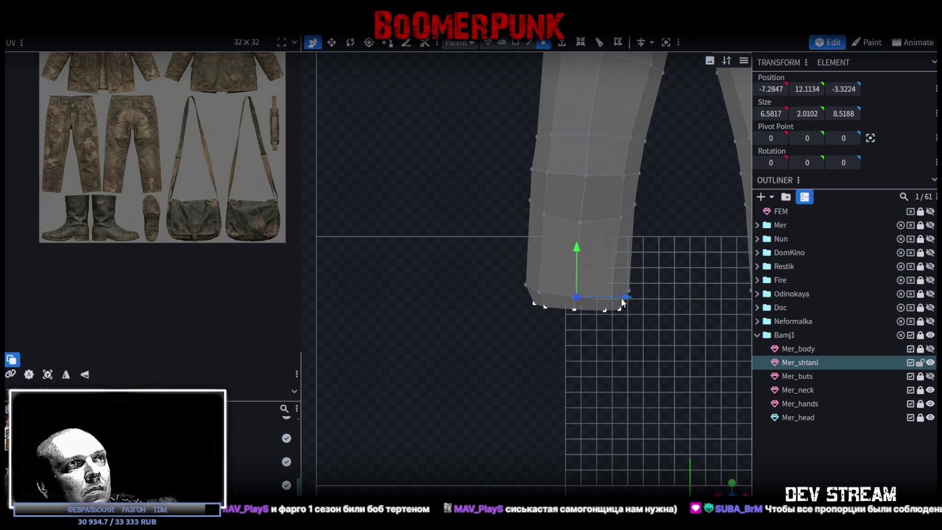
mouse_move(588, 325)
mouse_down()
mouse_move(645, 394)
mouse_move(600, 414)
mouse_up()
scroll(600, 414, up, 5)
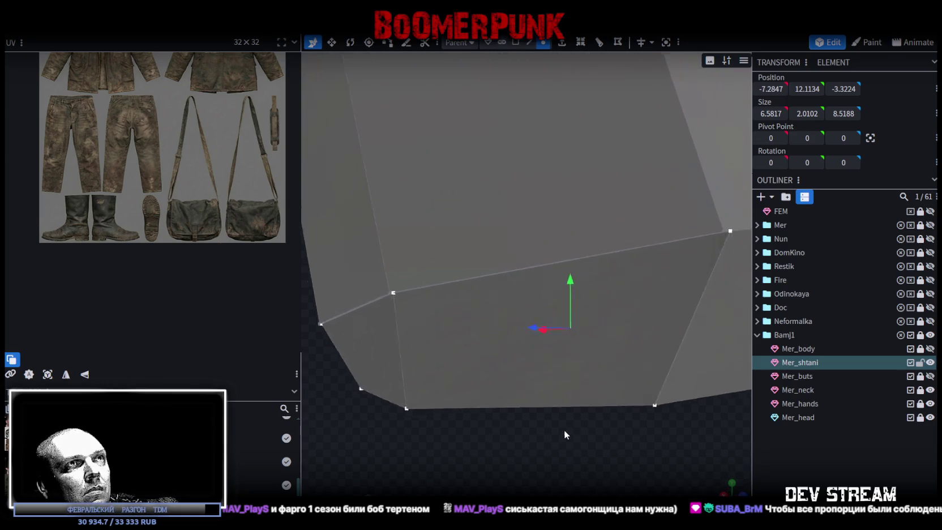
scroll(557, 430, down, 5)
scroll(542, 431, down, 4)
Delete the lower faces of the left trouser leg in Face selection mode
mouse_move(529, 430)
mouse_down()
mouse_move(733, 427)
mouse_move(587, 368)
mouse_move(557, 129)
mouse_up()
click(513, 43)
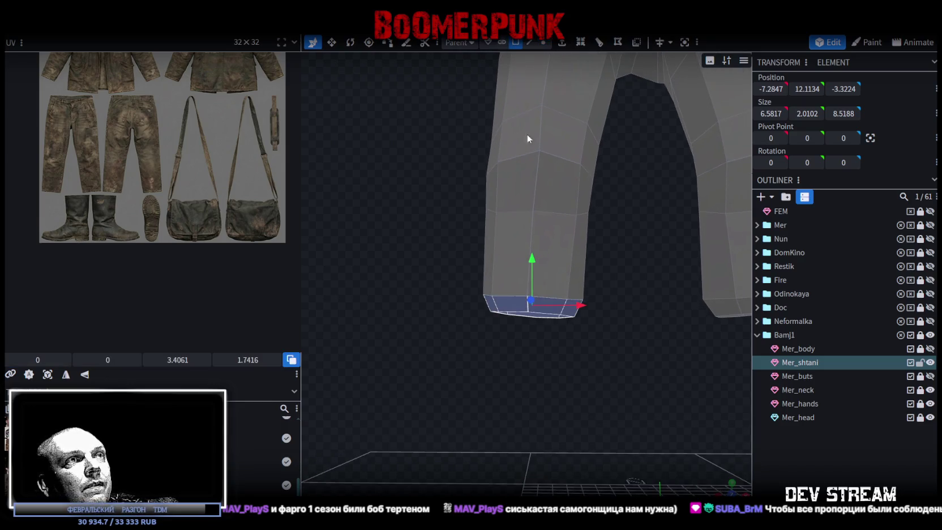
click(579, 272)
mouse_move(621, 282)
mouse_down()
mouse_move(583, 314)
mouse_move(532, 284)
mouse_up()
key(Delete)
scroll(524, 260, down, 3)
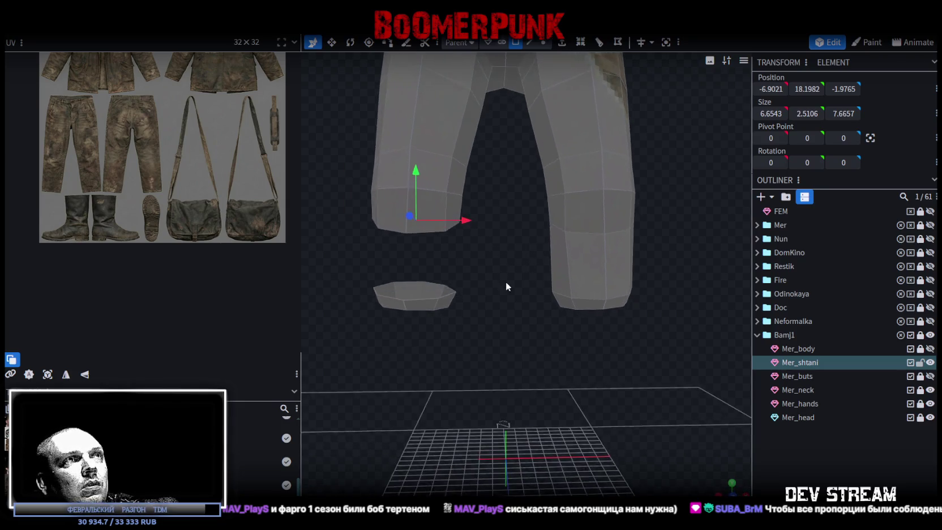
scroll(504, 280, down, 3)
Delete all remaining left-leg faces and the loose ring piece
right_drag(489, 291, 457, 223)
drag(378, 104, 505, 363)
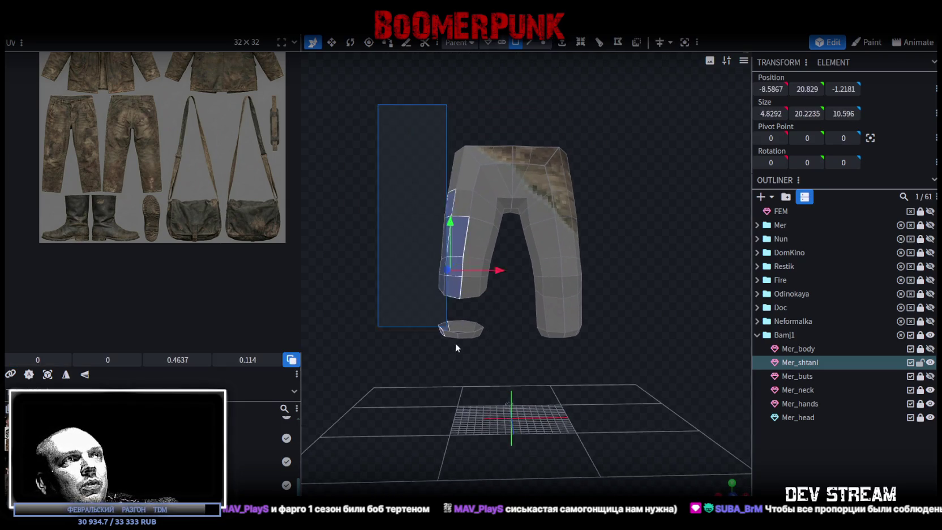
drag(558, 409, 342, 408)
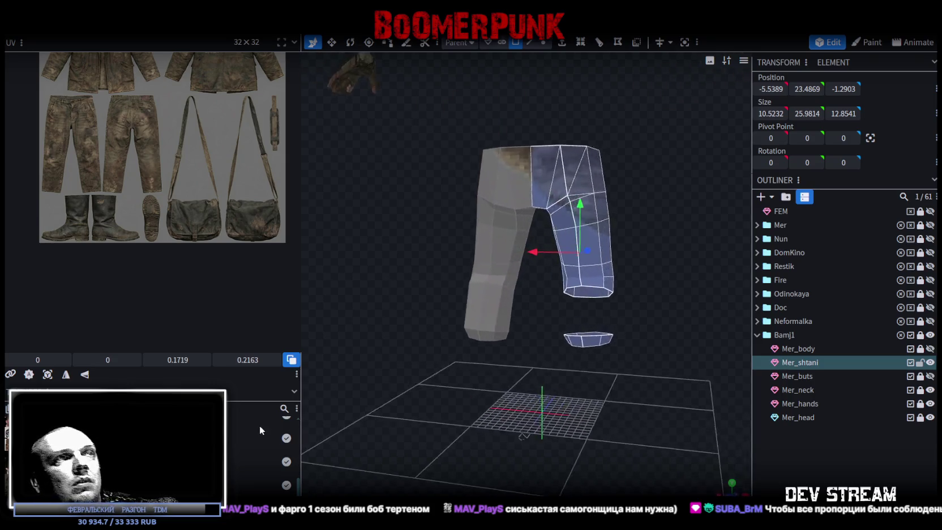
key(Delete)
Copy the whole right leg mesh and paste a duplicate
drag(399, 376, 631, 389)
key(ctrl+a)
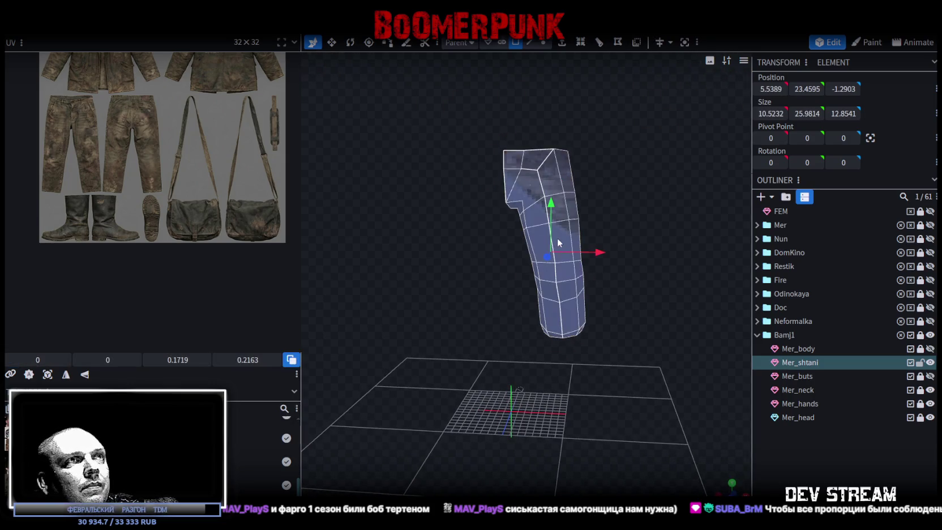
right_click(559, 166)
click(600, 342)
right_click(559, 166)
click(604, 358)
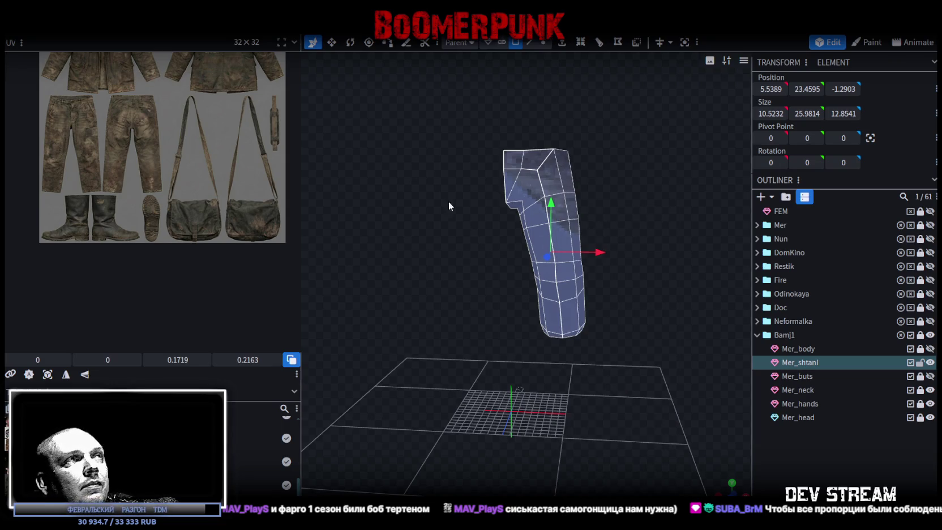
Flip the pasted leg across X and merge the overlapping vertices
click(122, 28)
click(224, 61)
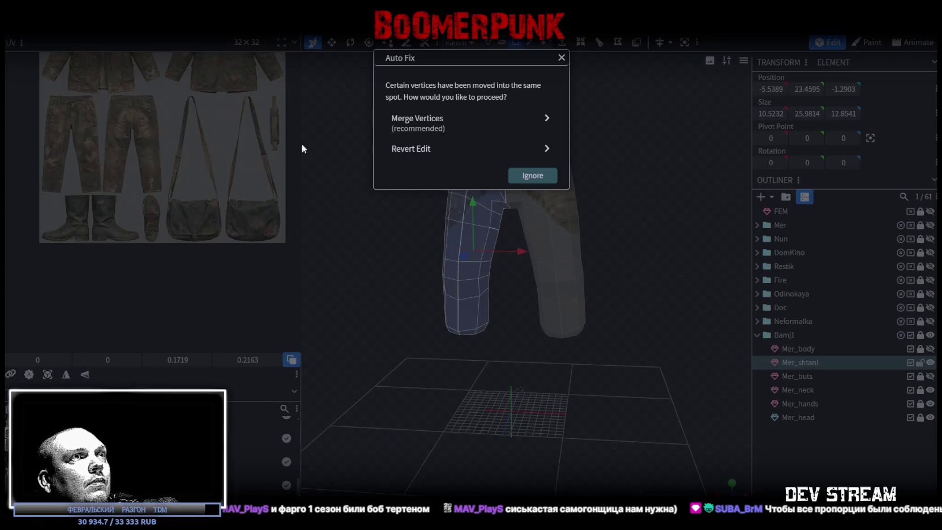
click(424, 120)
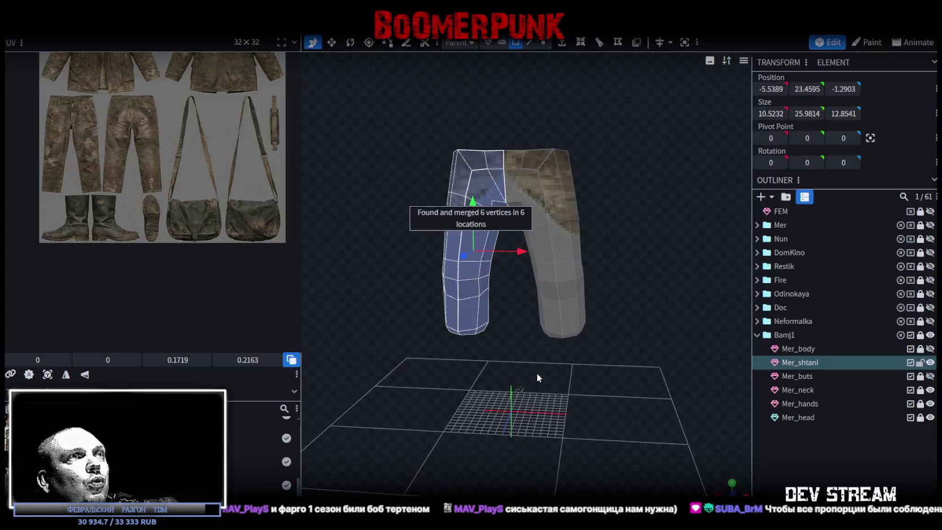
click(542, 43)
drag(512, 233, 511, 212)
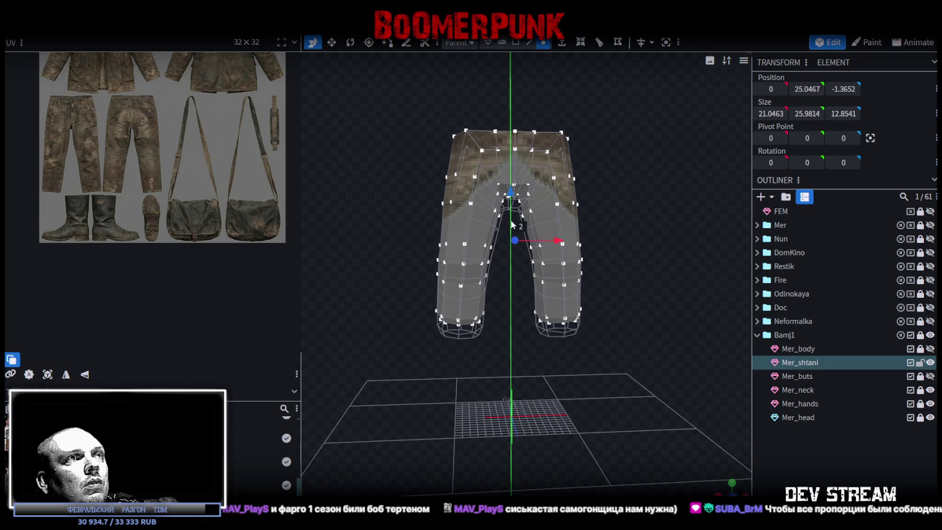
Project the trouser UVs from the current view and shrink the islands
scroll(543, 262, up, 5)
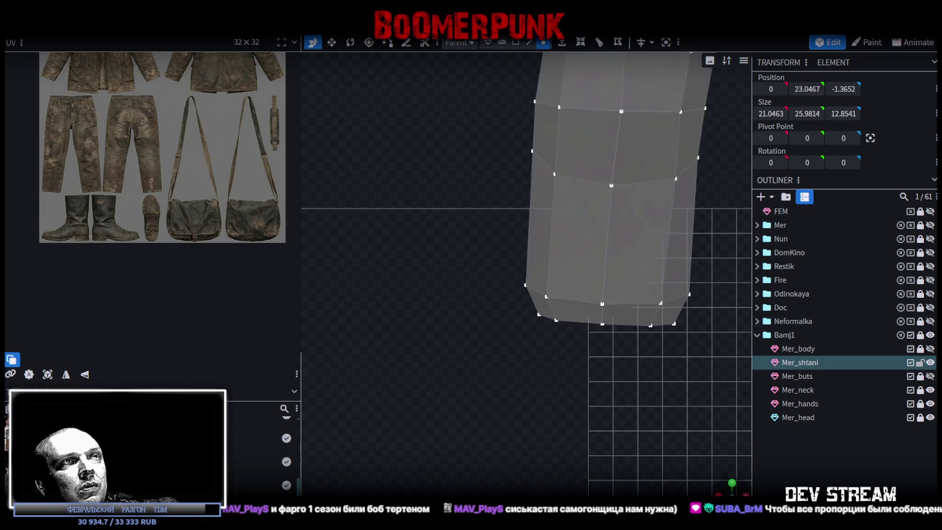
click(515, 42)
scroll(543, 375, down, 5)
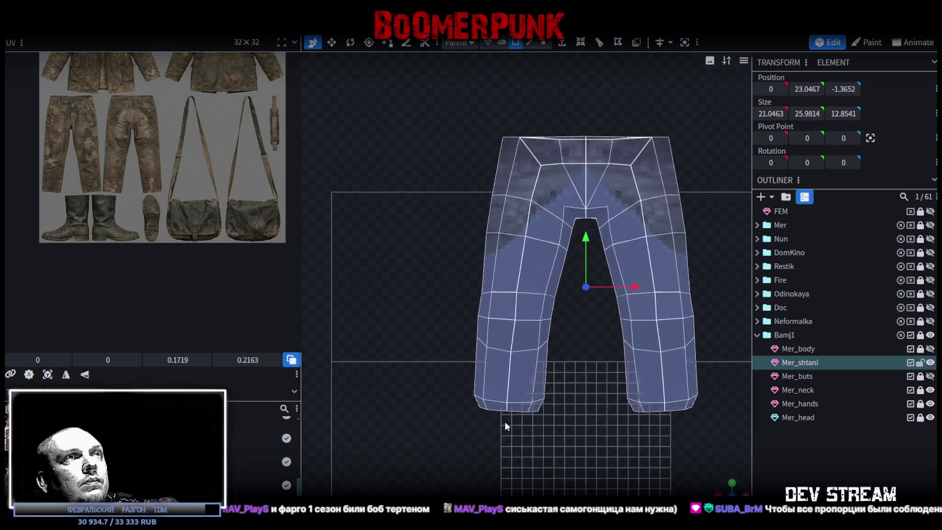
click(48, 375)
mouse_move(254, 178)
mouse_down()
mouse_move(194, 137)
mouse_move(278, 242)
mouse_up()
Select the front half of the trouser faces using the side views
scroll(195, 149, up, 2)
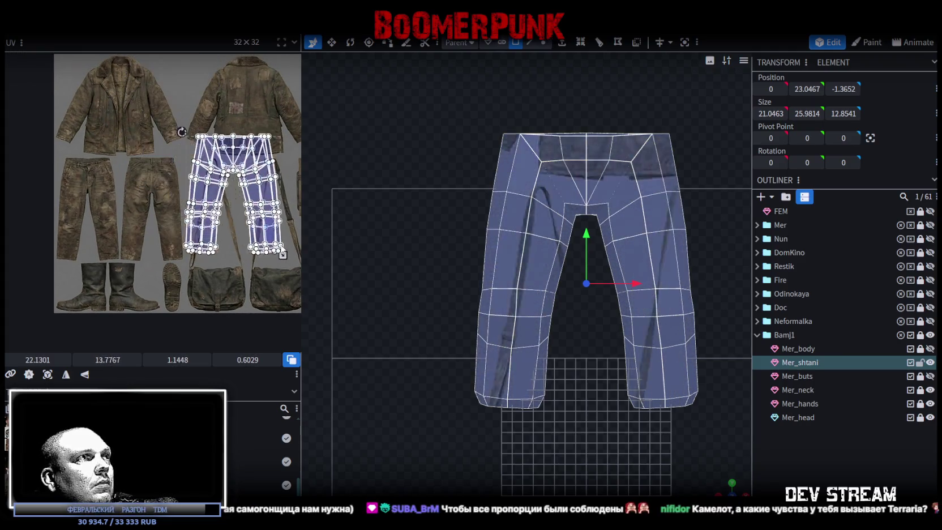
key(KP_3)
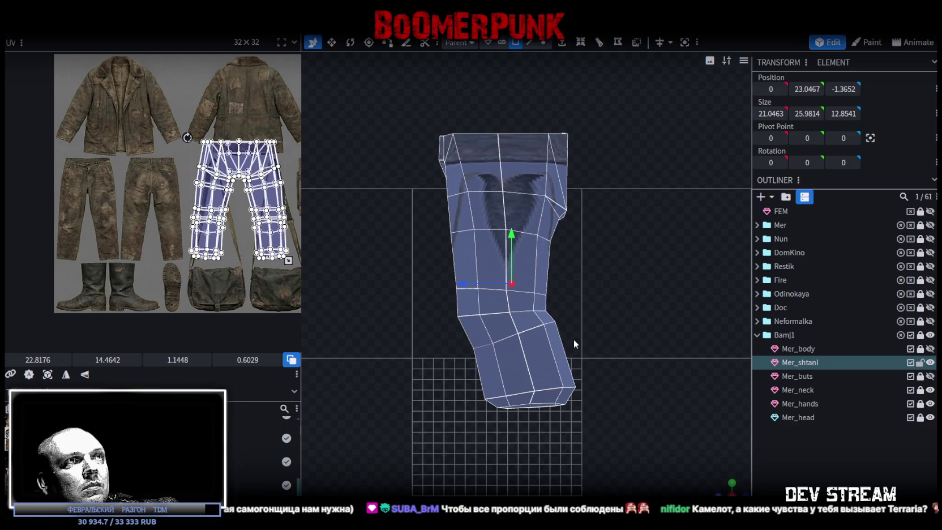
drag(627, 85, 533, 436)
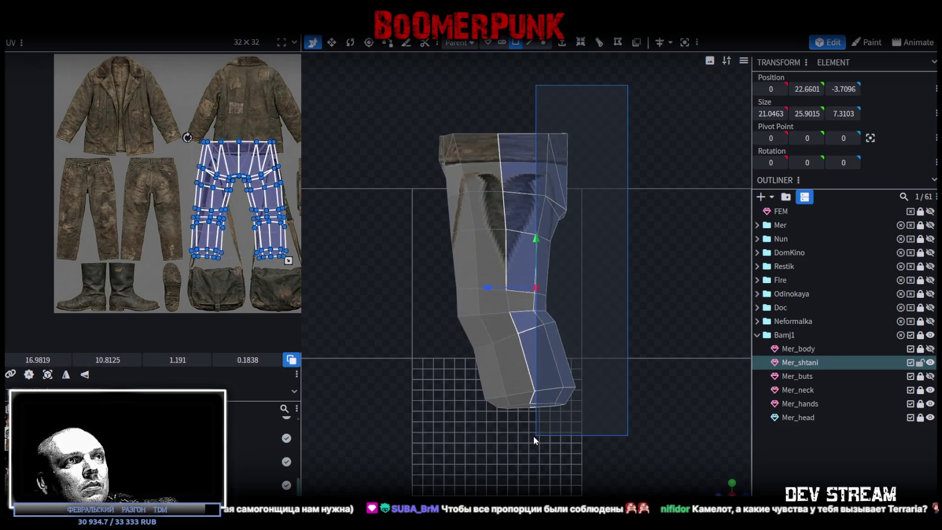
drag(533, 436, 536, 438)
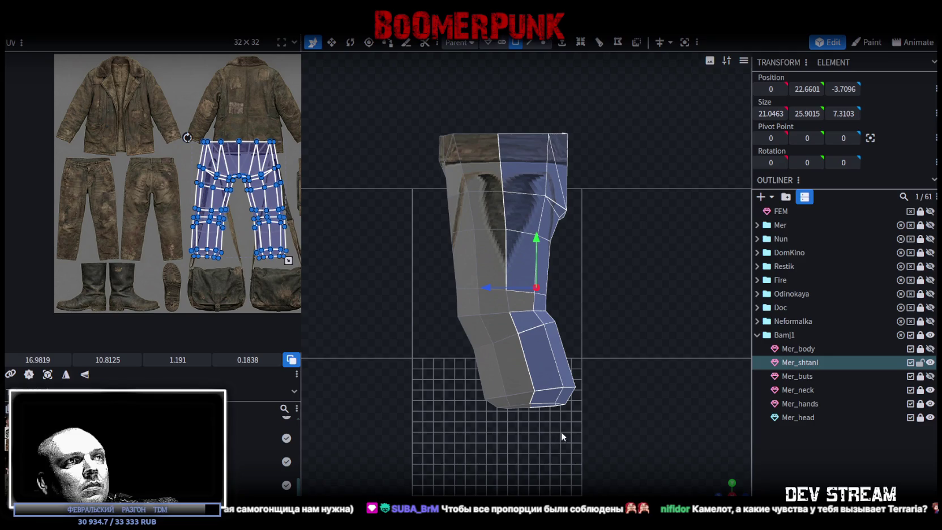
key(KP_4)
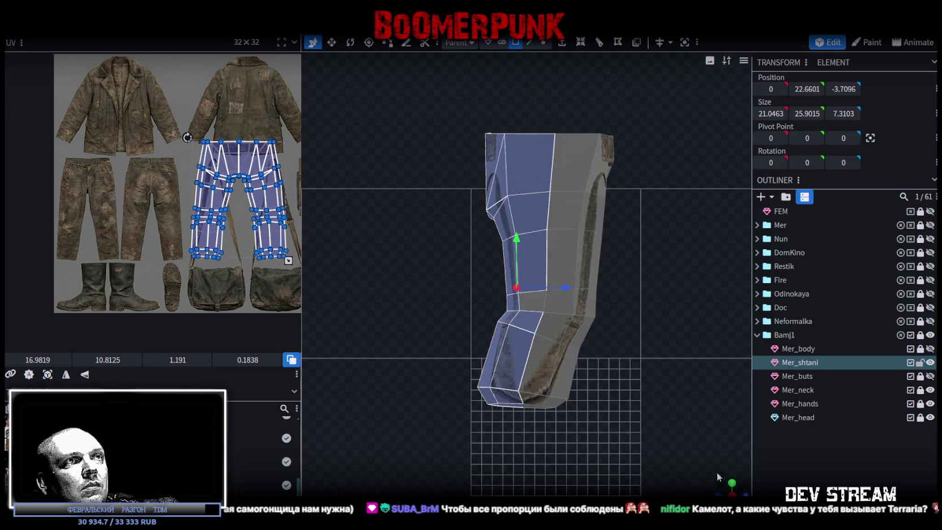
drag(726, 476, 665, 449)
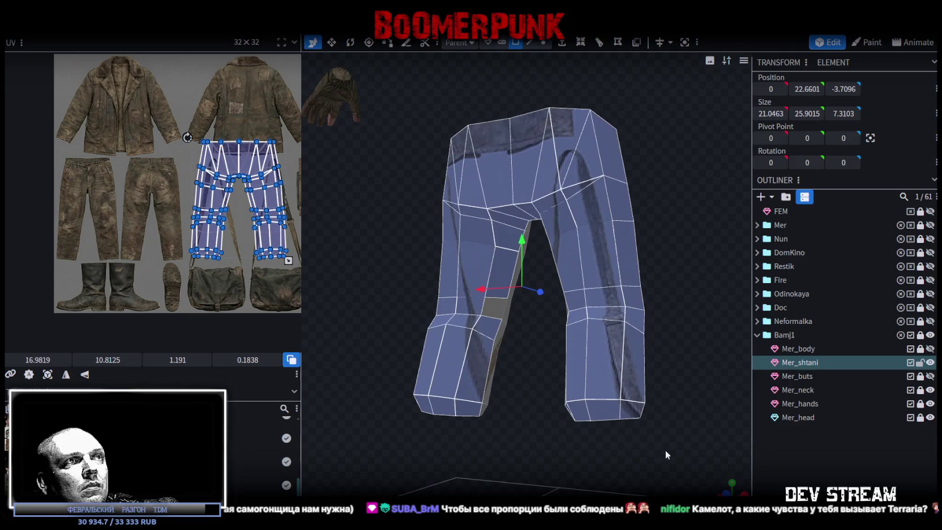
mouse_move(496, 306)
mouse_down()
mouse_move(605, 443)
mouse_move(571, 295)
mouse_up()
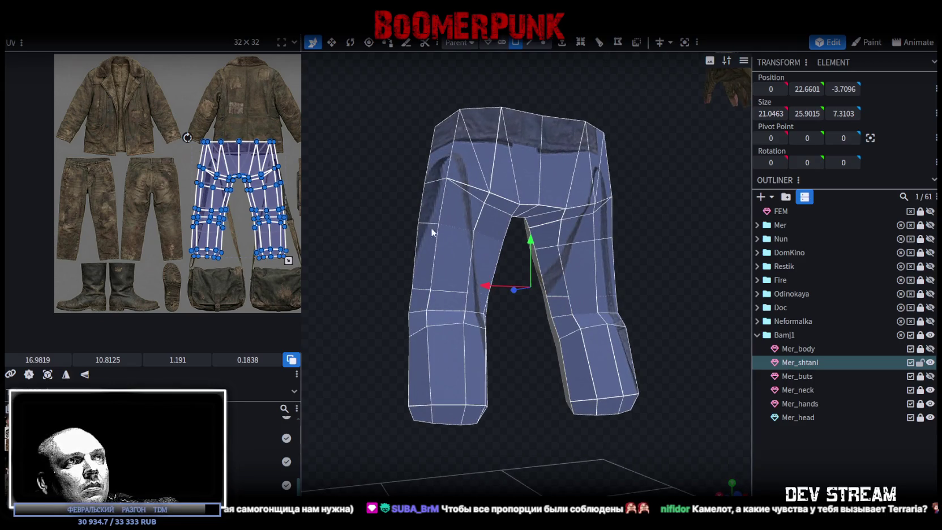
Move and shrink the selected UV islands onto the pants artwork, then switch to Steam
mouse_move(274, 204)
mouse_down()
mouse_move(169, 214)
mouse_move(171, 110)
mouse_up()
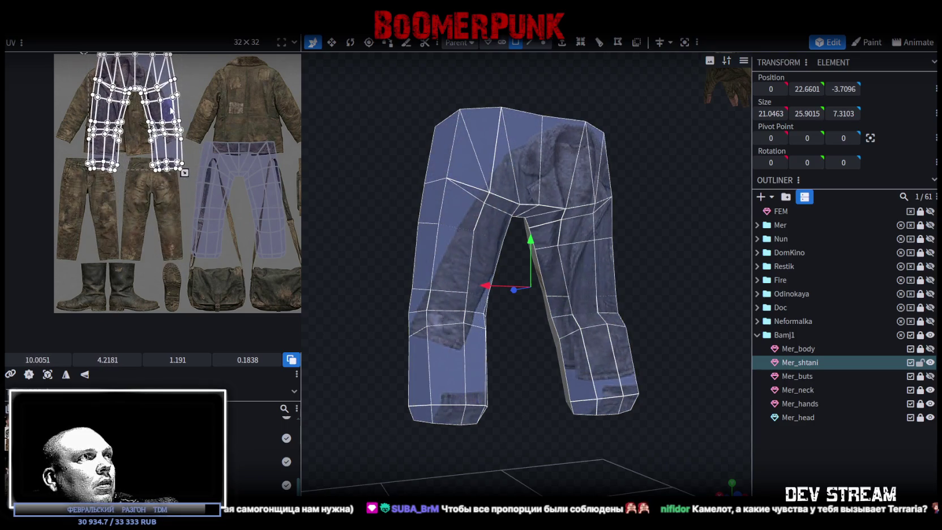
drag(191, 180, 160, 142)
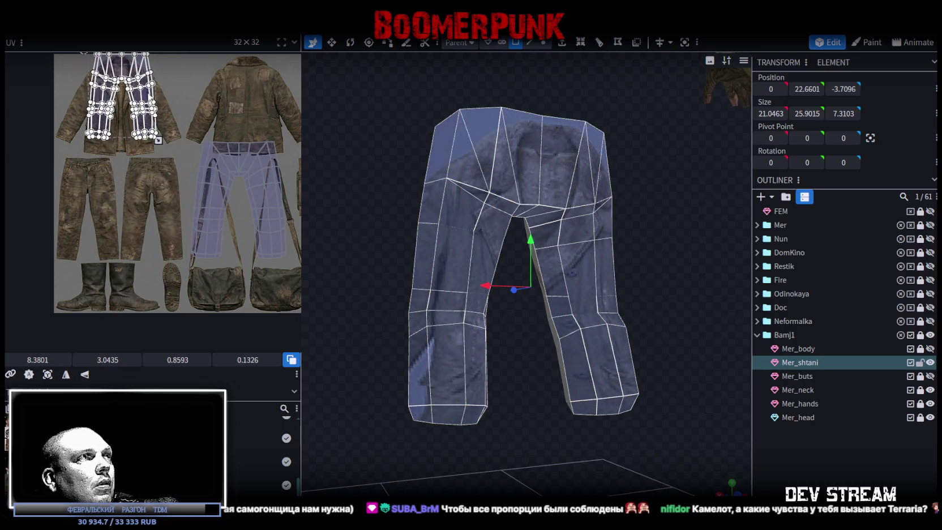
drag(293, 121, 186, 268)
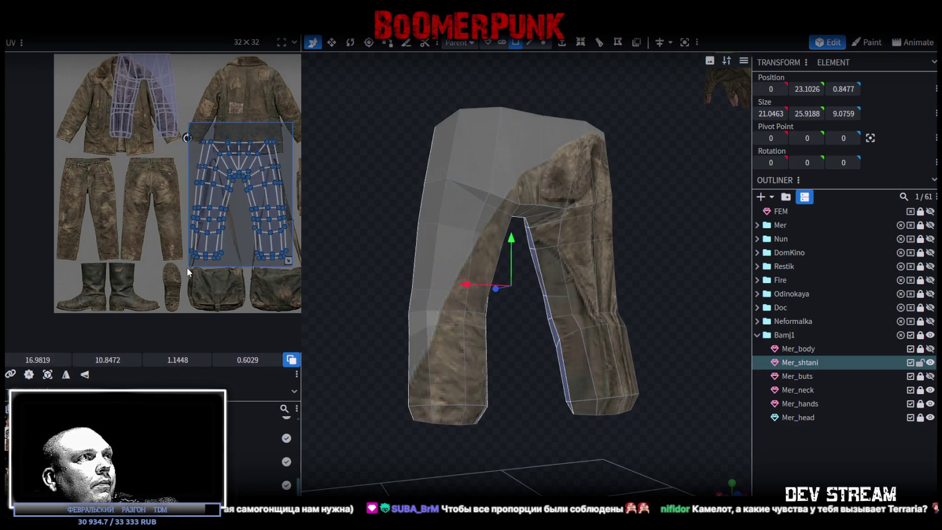
drag(217, 190, 87, 209)
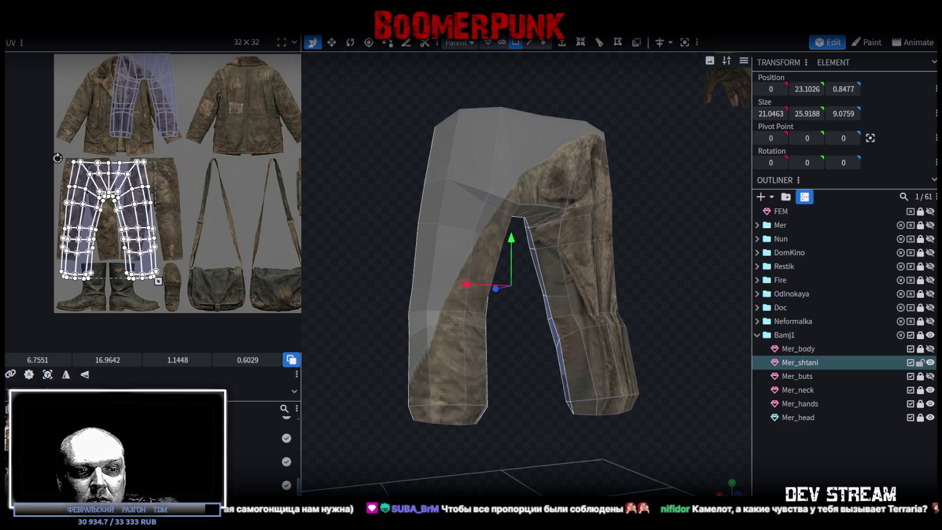
key(alt+Tab)
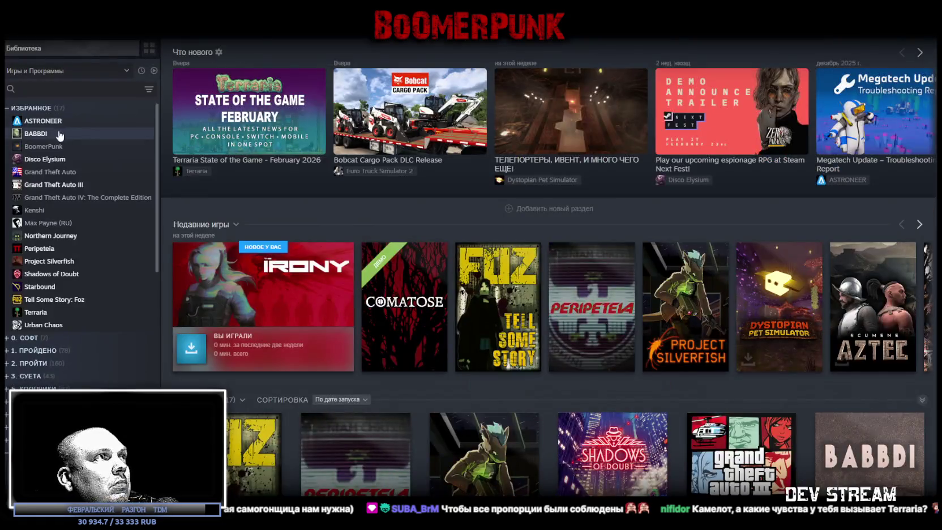
Open Terraria's library page and scroll through it
click(43, 311)
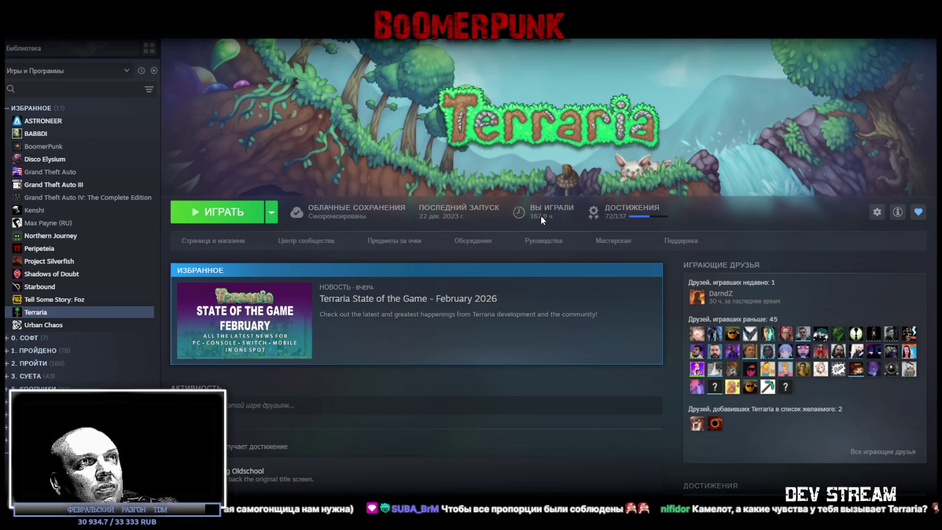
scroll(793, 418, down, 1)
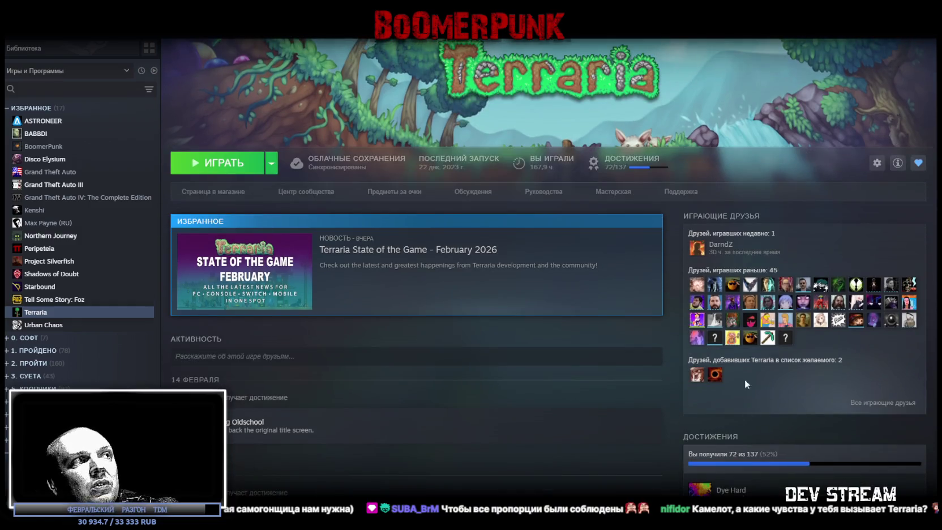
scroll(564, 336, up, 1)
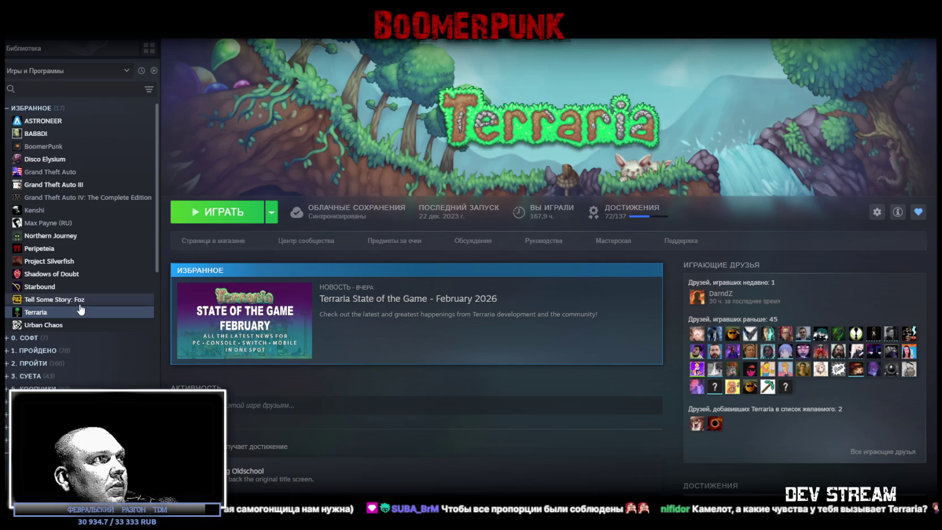
Open Starbound's page and scroll to its community screenshot and achievements
click(42, 287)
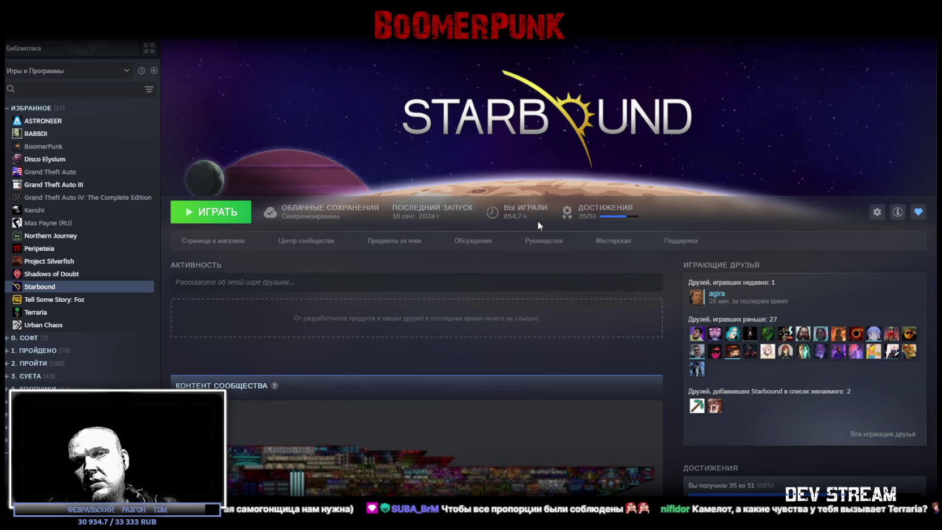
scroll(540, 210, down, 5)
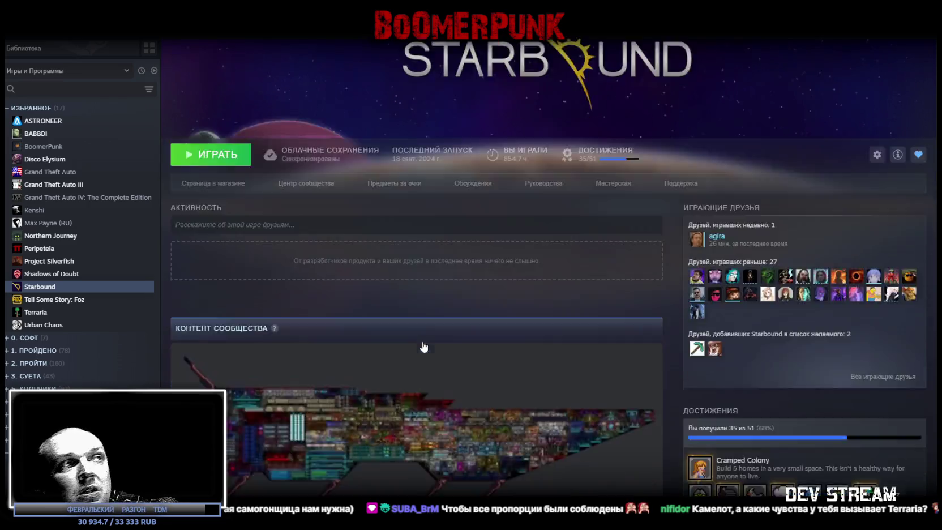
scroll(545, 194, up, 4)
scroll(545, 194, up, 2)
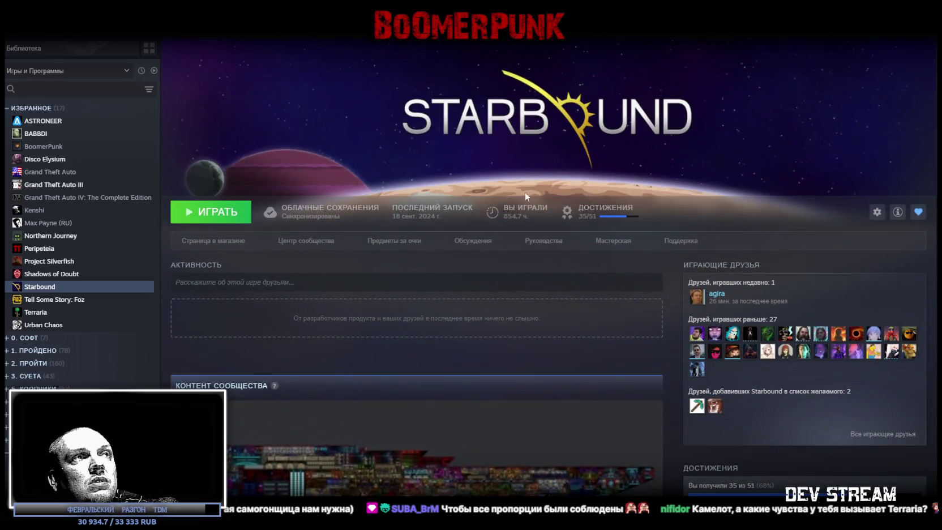
scroll(529, 187, down, 5)
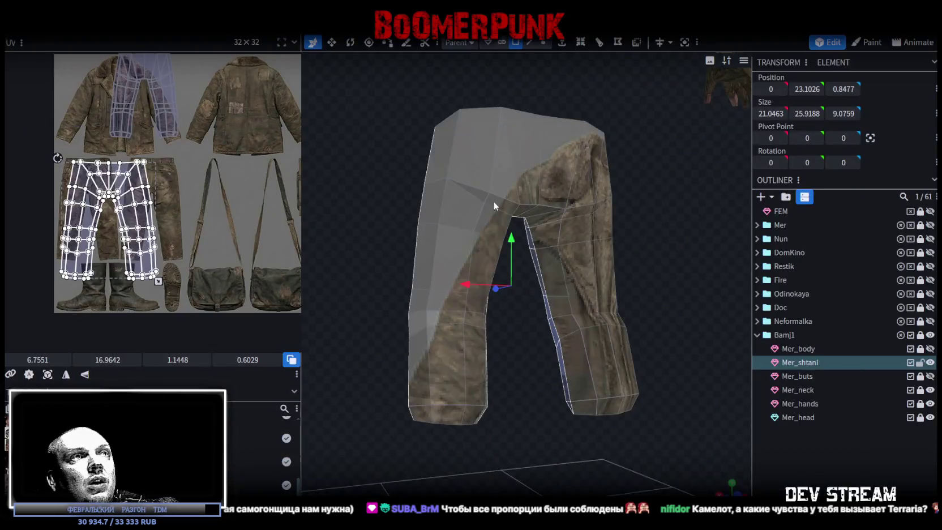
scroll(493, 201, up, 2)
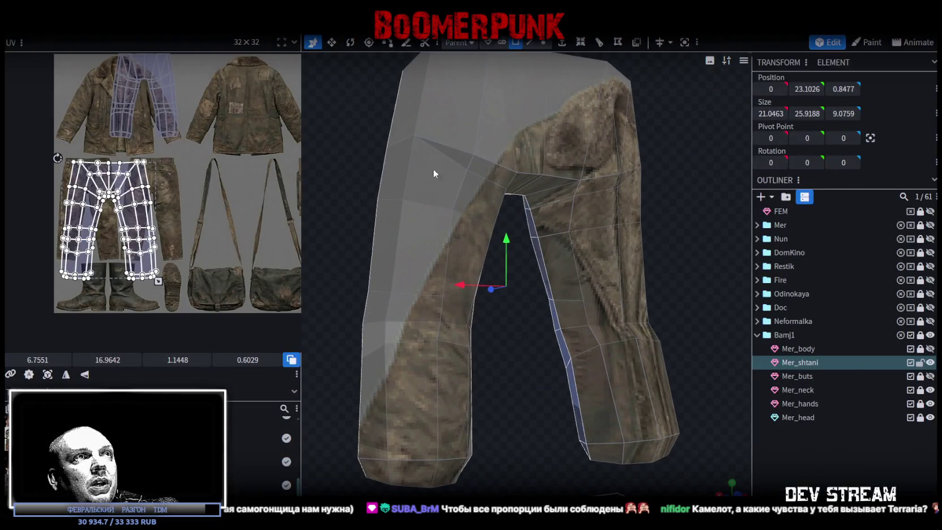
From a front view, move and shrink the pants UV island over the trousers
scroll(535, 191, up, 3)
scroll(535, 191, down, 4)
mouse_move(606, 142)
mouse_down()
mouse_move(392, 226)
mouse_move(388, 244)
mouse_move(331, 202)
mouse_up()
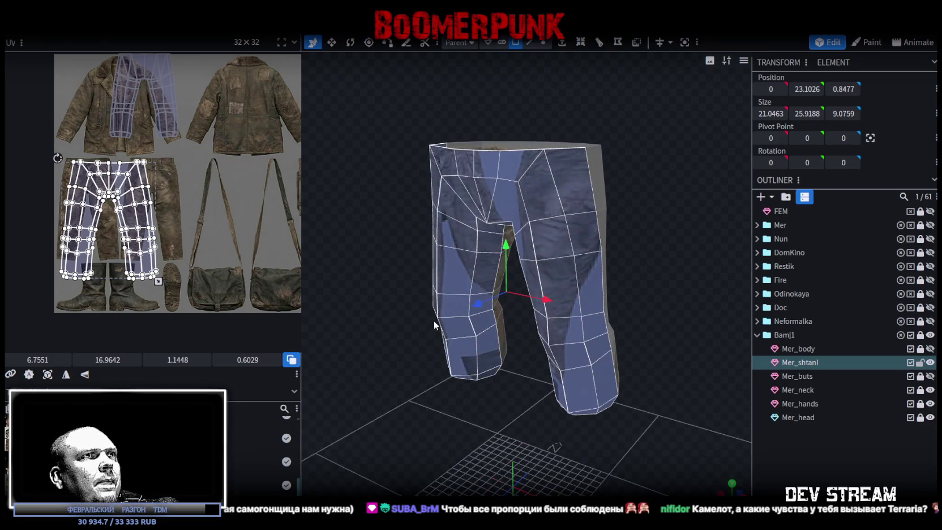
drag(435, 324, 397, 317)
scroll(193, 201, up, 2)
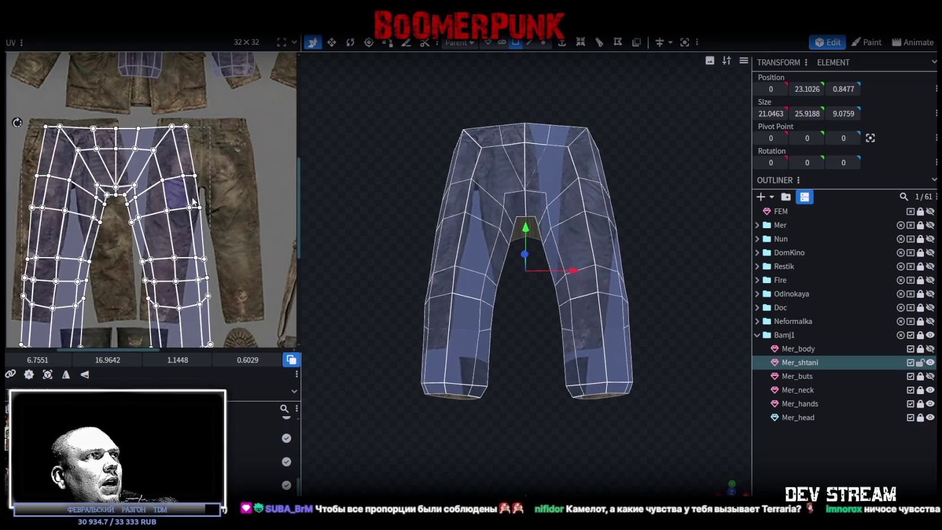
middle_drag(223, 256, 240, 214)
middle_drag(182, 202, 181, 196)
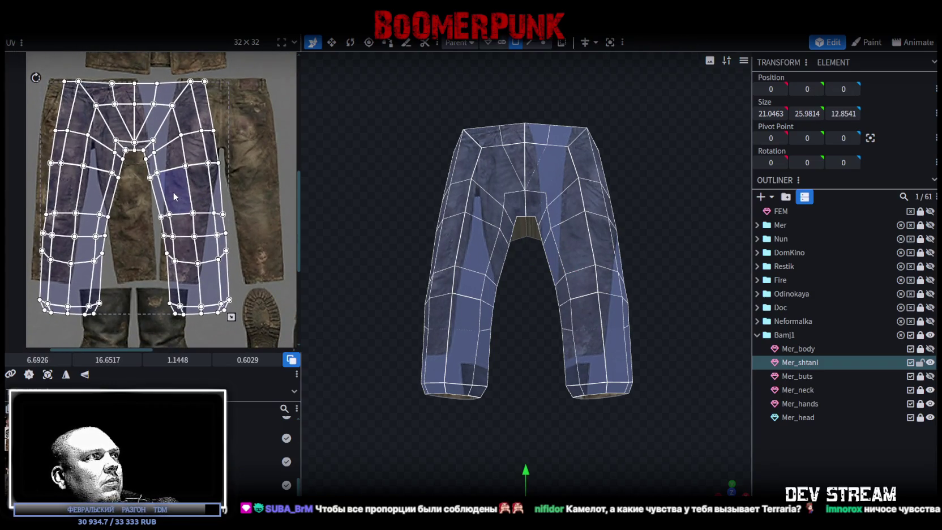
drag(174, 197, 177, 199)
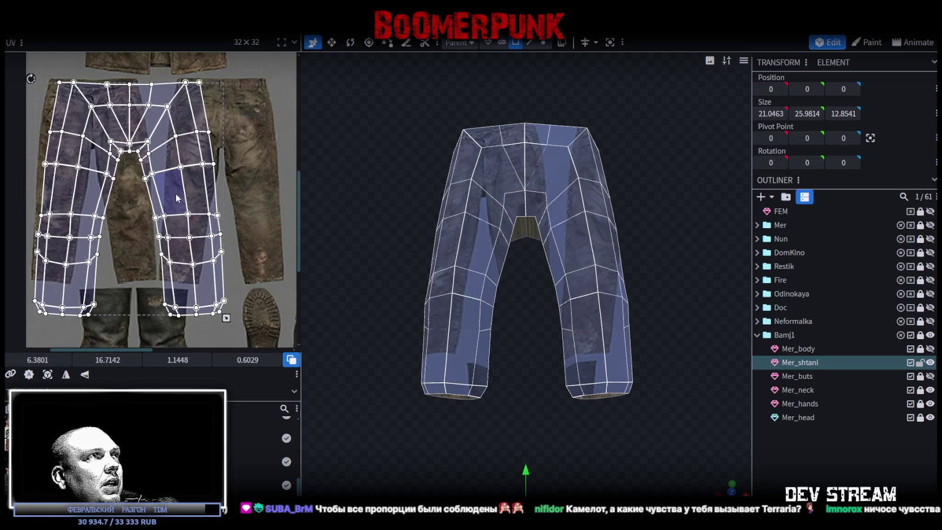
mouse_move(226, 317)
mouse_down()
mouse_move(154, 296)
mouse_move(158, 285)
mouse_up()
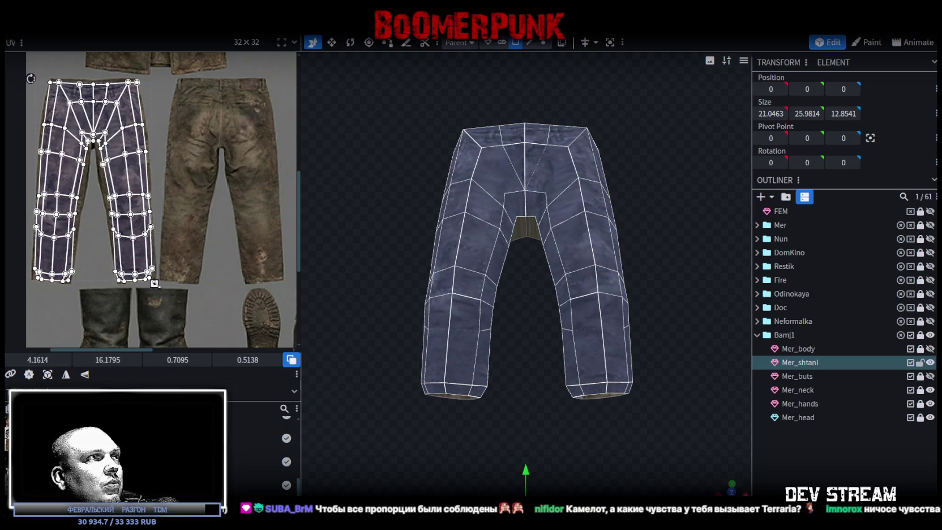
Select the waistband UV points and the narrow strip at its left end
scroll(99, 258, up, 3)
scroll(98, 257, down, 1)
scroll(138, 220, down, 1)
scroll(138, 221, down, 1)
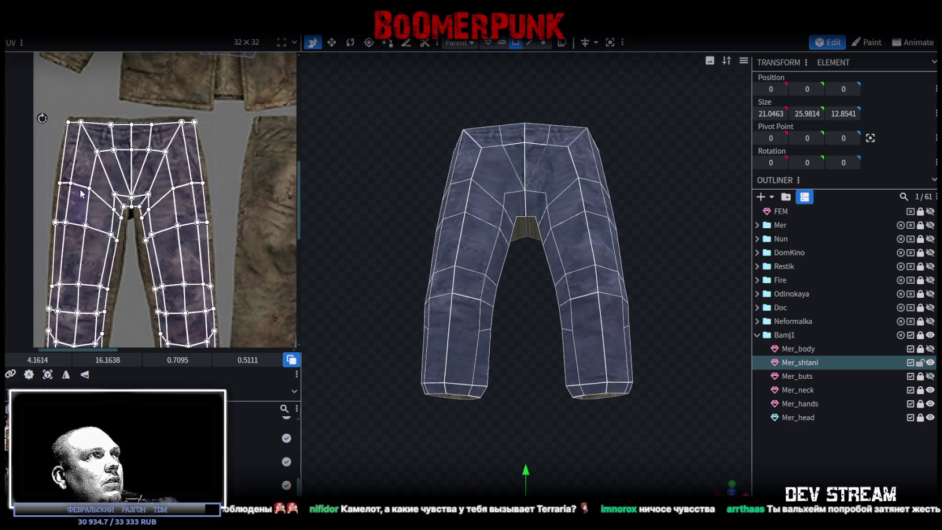
scroll(83, 139, up, 3)
scroll(128, 223, down, 2)
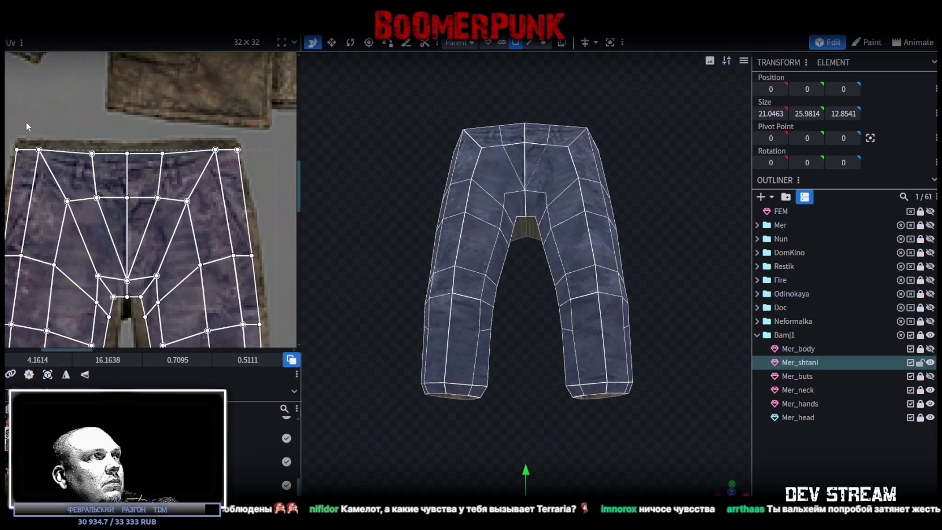
click(34, 170)
mouse_move(8, 138)
mouse_down()
mouse_move(51, 161)
mouse_move(238, 157)
mouse_up()
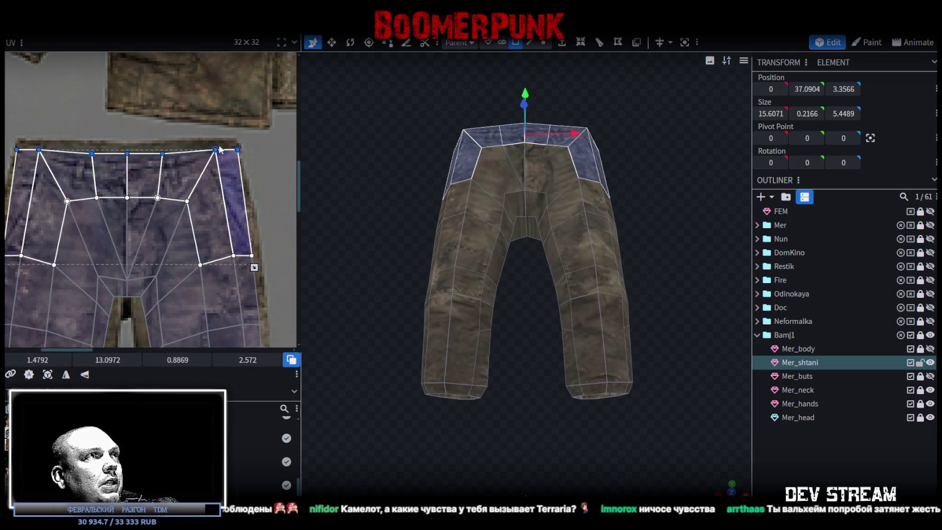
scroll(121, 159, up, 2)
scroll(120, 159, up, 1)
scroll(120, 159, left, 2)
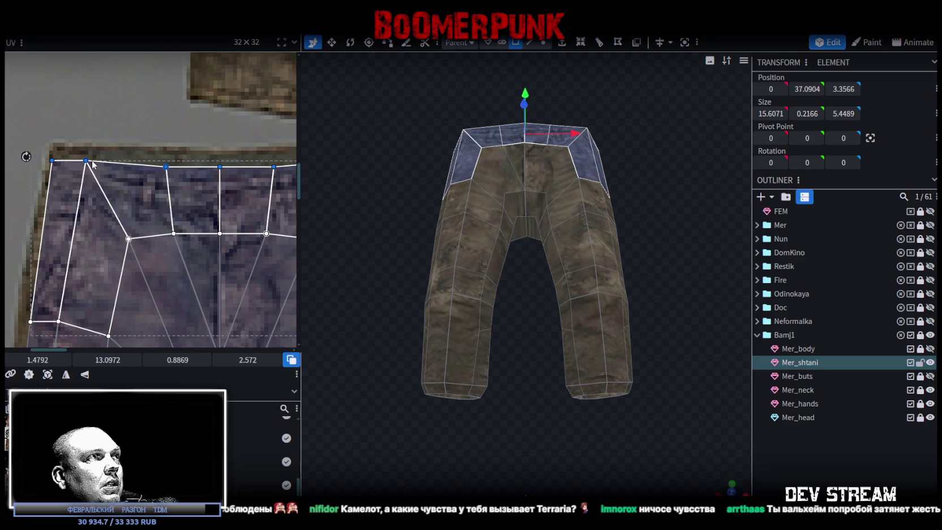
scroll(86, 160, down, 1)
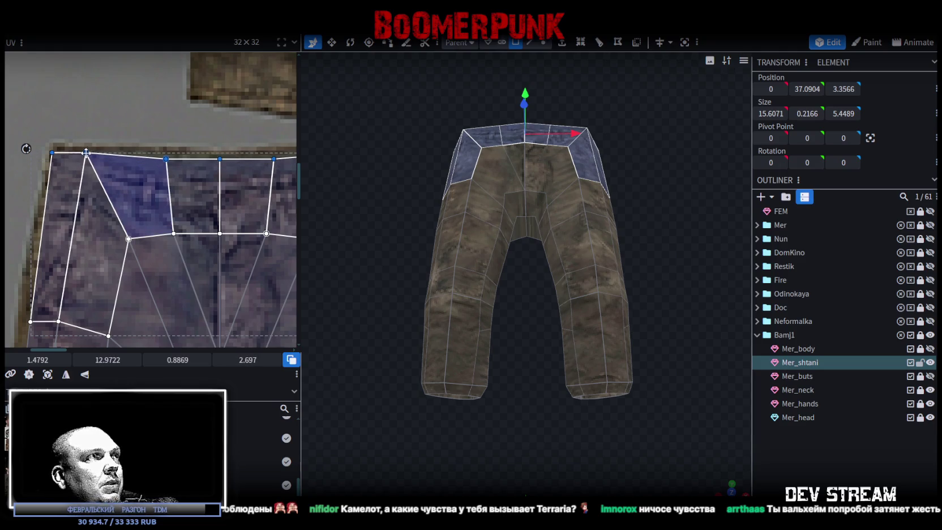
click(57, 154)
middle_drag(71, 150, 59, 232)
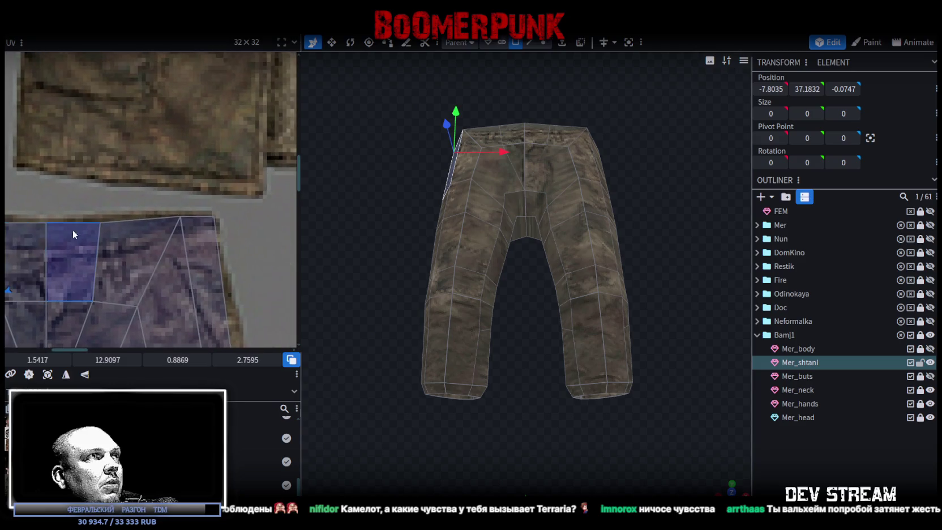
Push the side strip's upper and lower outer UV points right onto the trouser edge
click(232, 210)
scroll(213, 215, up, 1)
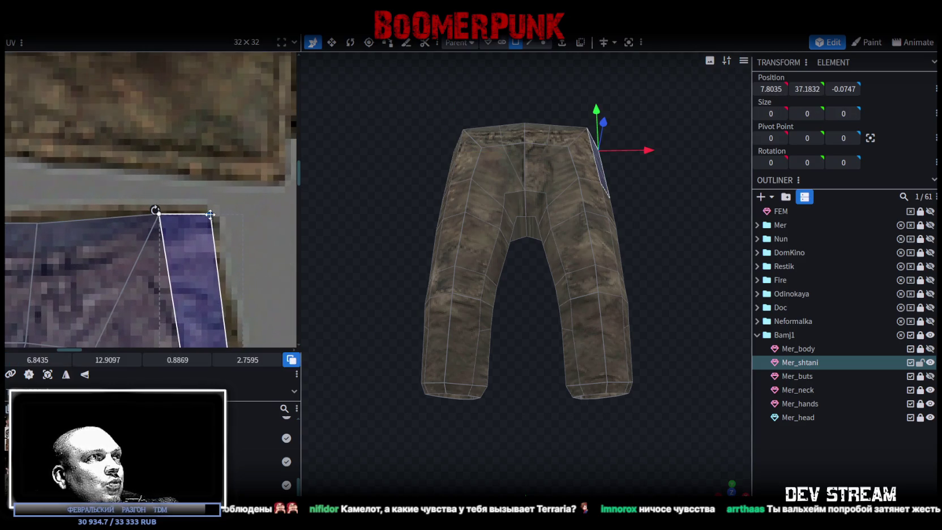
scroll(210, 214, down, 2)
middle_drag(226, 213, 228, 185)
click(228, 186)
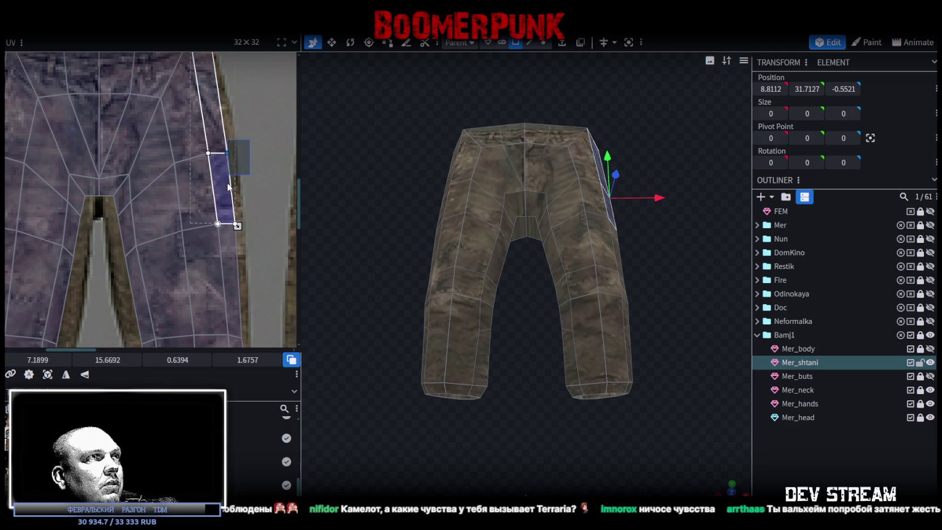
scroll(233, 145, up, 1)
drag(217, 159, 225, 158)
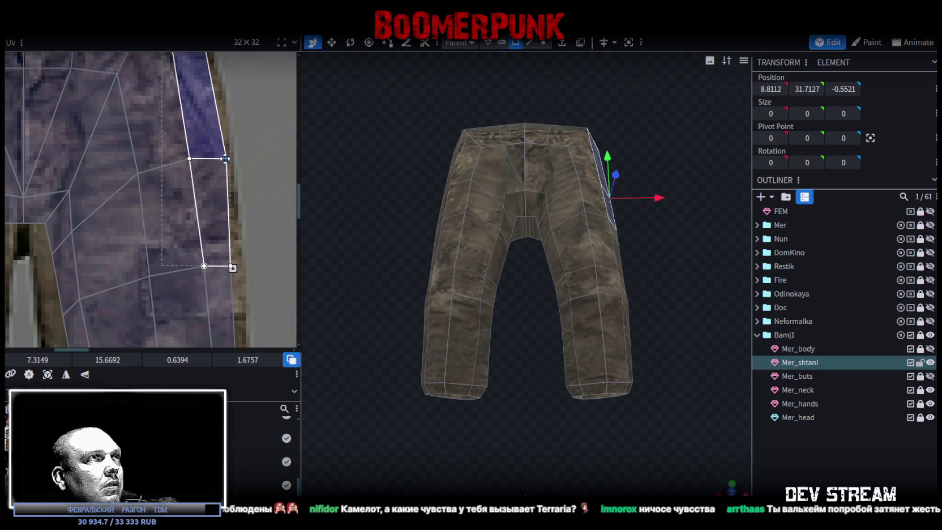
click(232, 266)
drag(231, 265, 239, 265)
Select points further down the strip and move the lower point onto the edge
scroll(238, 265, down, 3)
scroll(208, 123, up, 2)
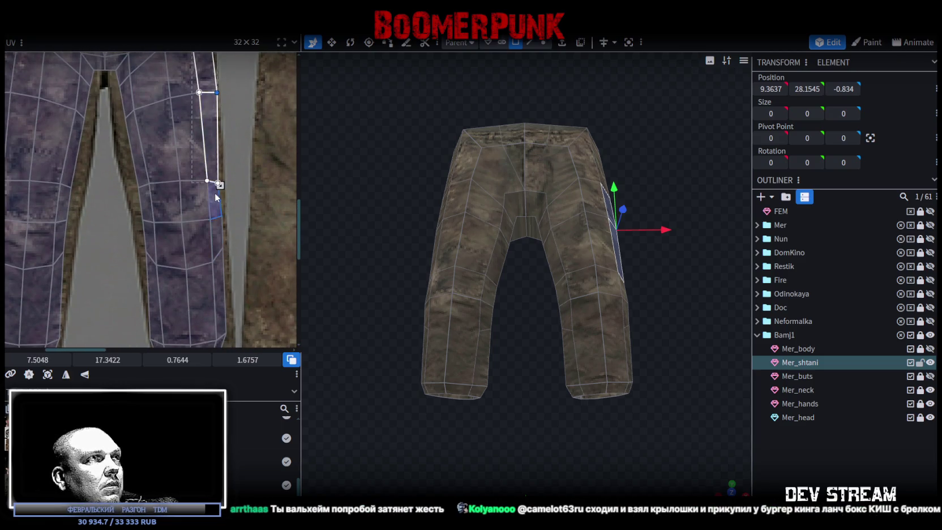
scroll(216, 195, up, 2)
click(216, 175)
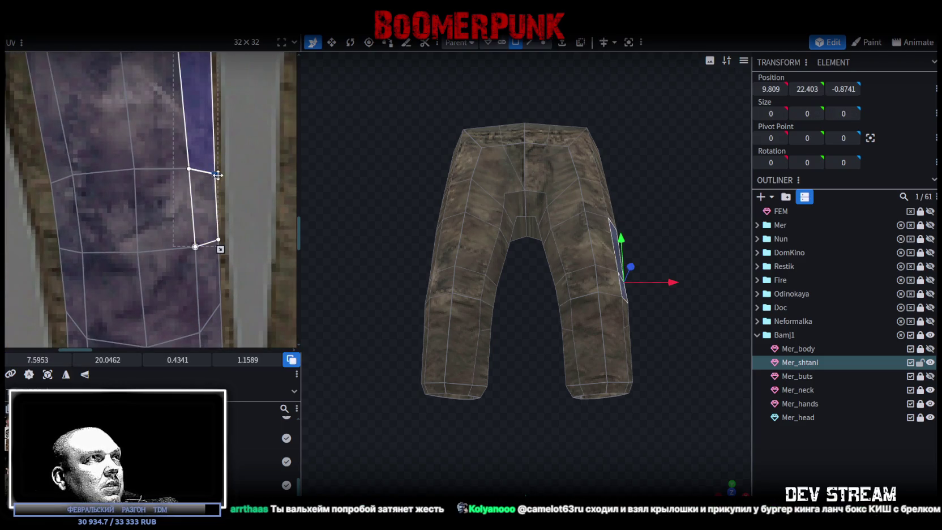
scroll(226, 189, down, 2)
scroll(232, 169, up, 2)
drag(226, 148, 195, 250)
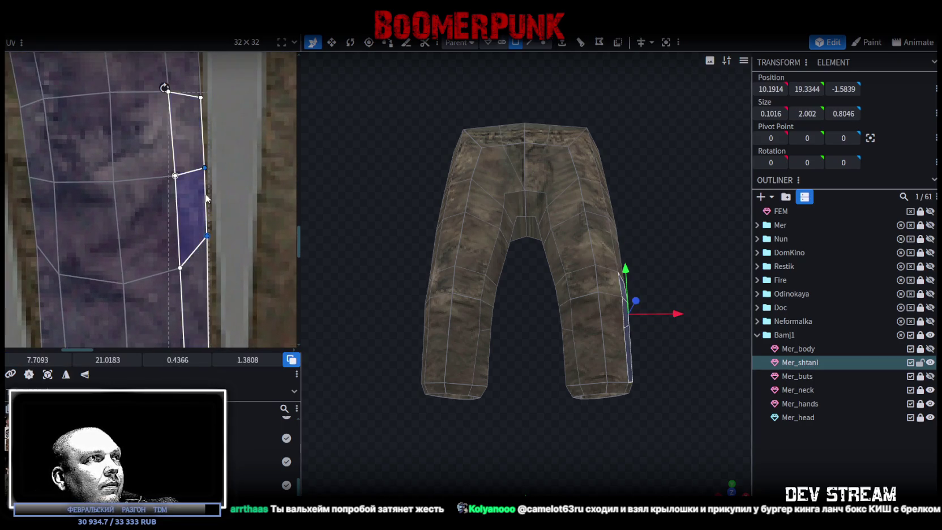
scroll(227, 219, down, 3)
scroll(211, 227, down, 3)
drag(204, 218, 179, 290)
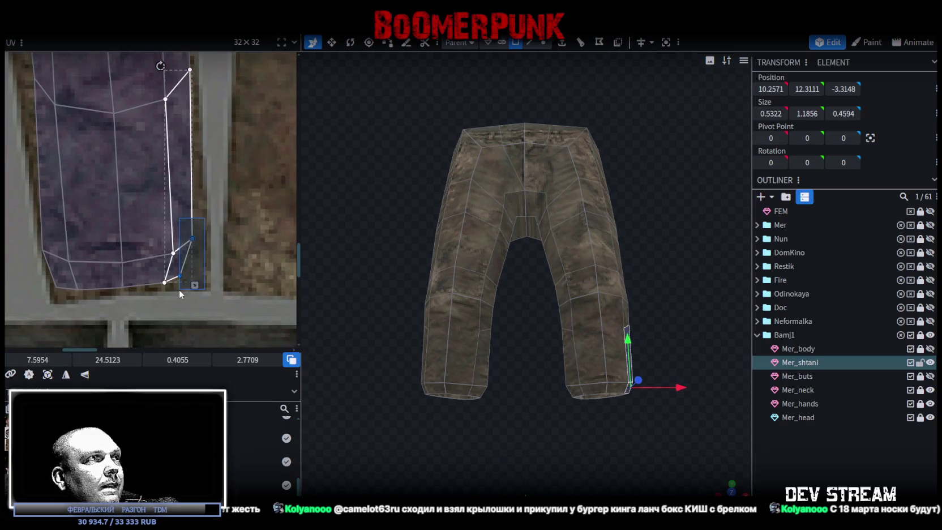
drag(193, 238, 202, 239)
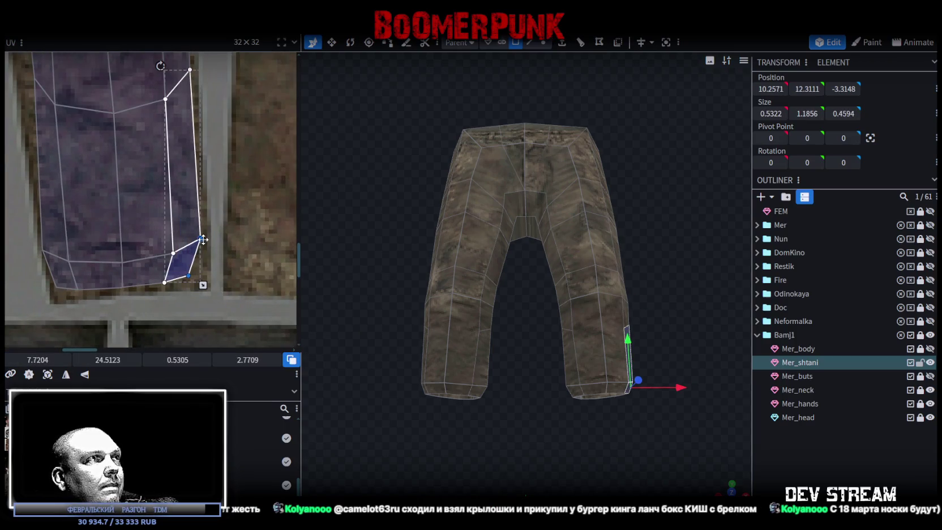
Adjust the remaining strip UV points, then switch to the Steam library
scroll(146, 236, left, 5)
drag(121, 233, 161, 284)
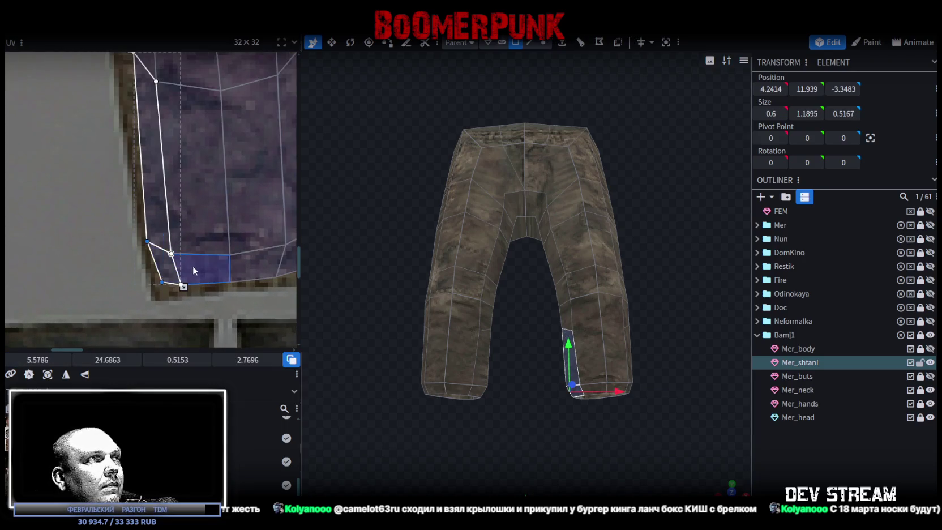
scroll(193, 270, down, 2)
scroll(202, 262, down, 1)
scroll(196, 249, down, 2)
scroll(191, 237, down, 1)
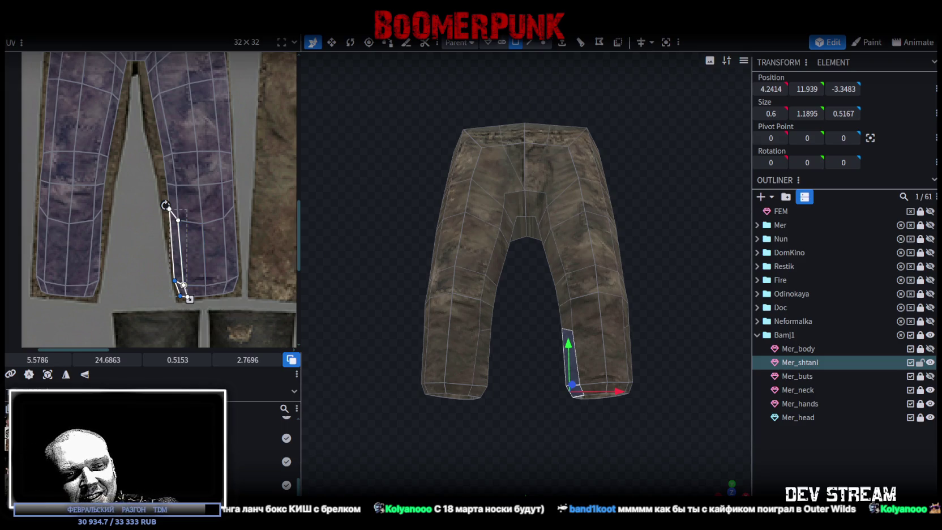
key(alt+Tab)
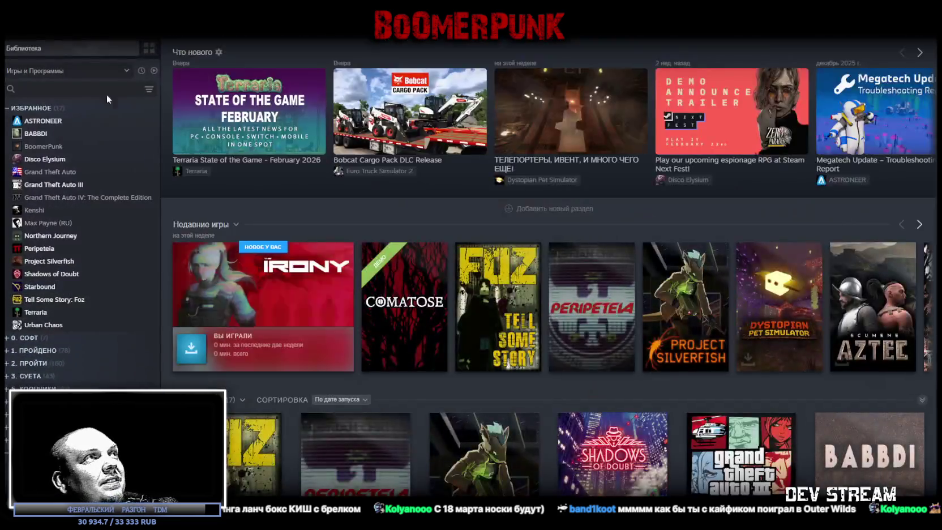
Search the library for 'valh', open Valheim's page, then return to Blockbench
click(73, 90)
text(valh)
click(34, 121)
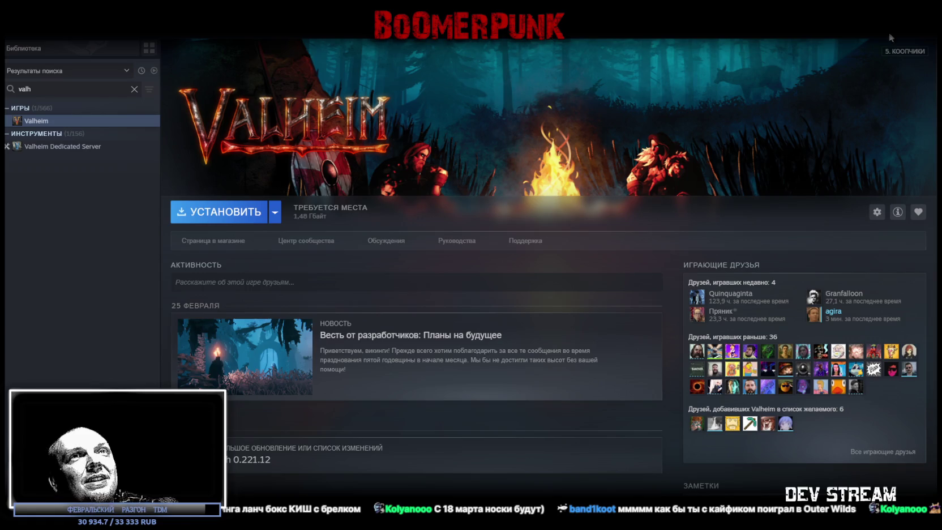
key(alt+Tab)
Box-select UV points along the inner leg seam and widen the seam strip
scroll(112, 180, up, 3)
drag(193, 165, 230, 238)
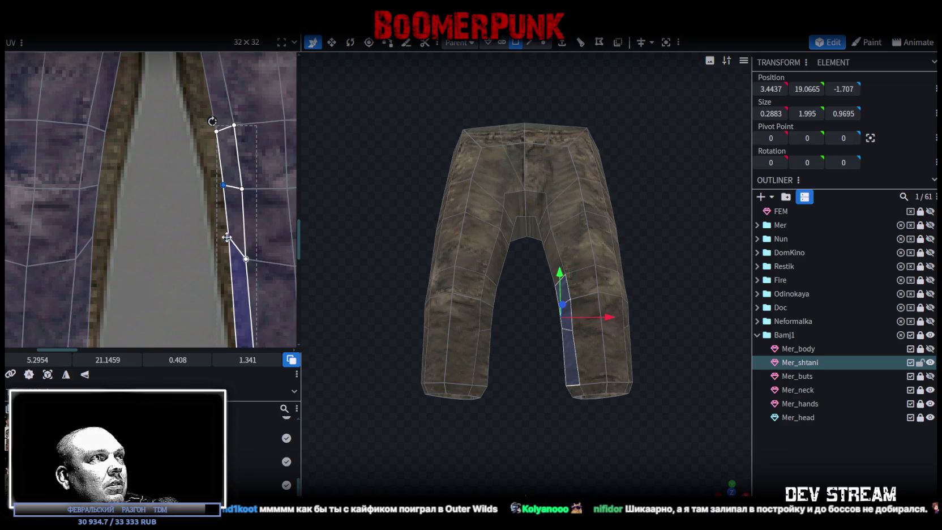
drag(232, 240, 230, 241)
scroll(237, 242, down, 2)
scroll(237, 242, up, 2)
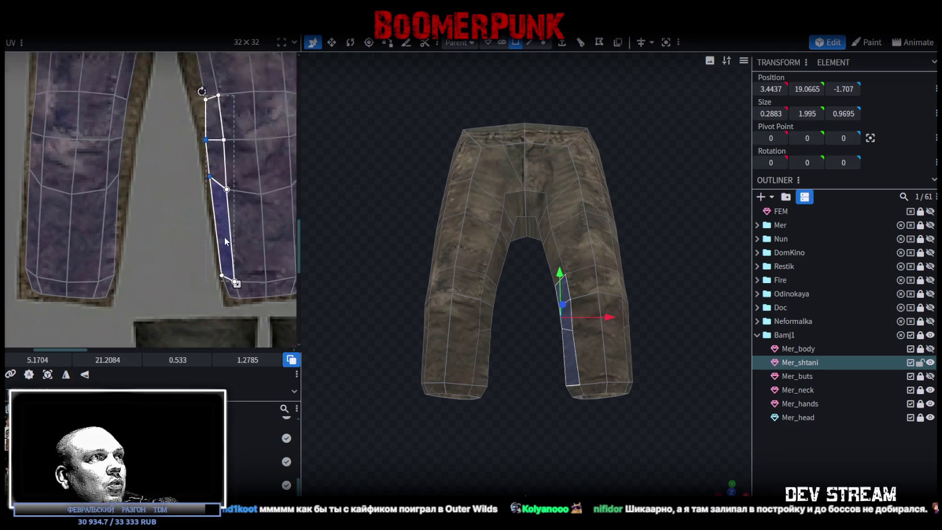
scroll(236, 242, up, 2)
scroll(217, 294, up, 1)
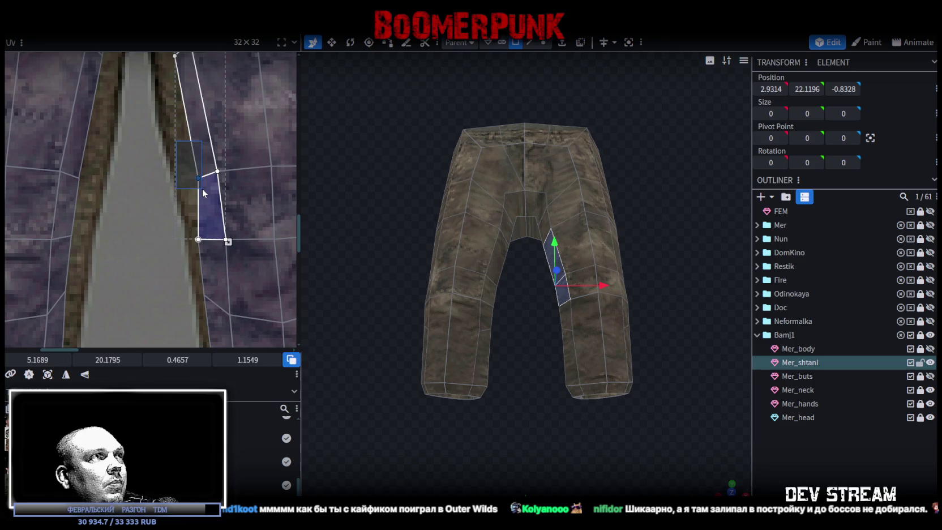
Select the upper faces beside the fly seam and pull their corner onto the seam
click(187, 136)
scroll(215, 163, up, 3)
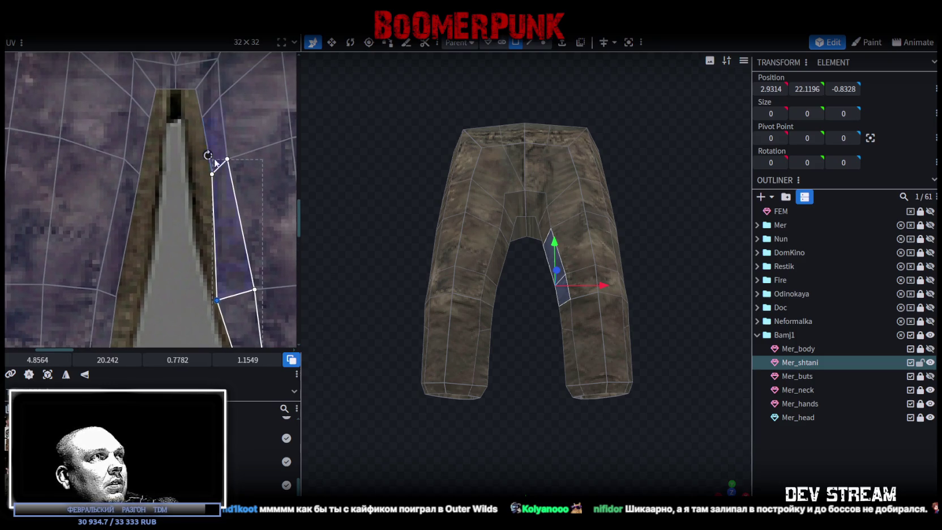
shift+click(204, 168)
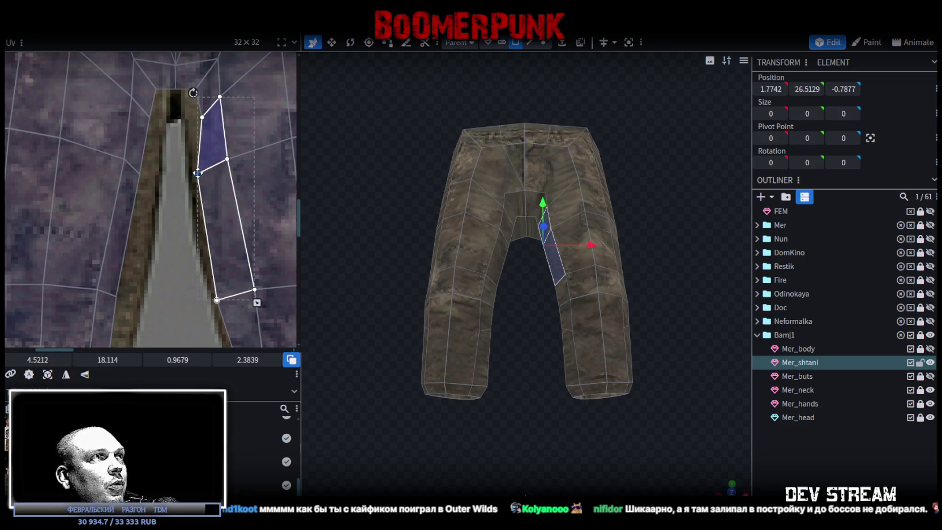
scroll(205, 172, up, 3)
shift+click(214, 145)
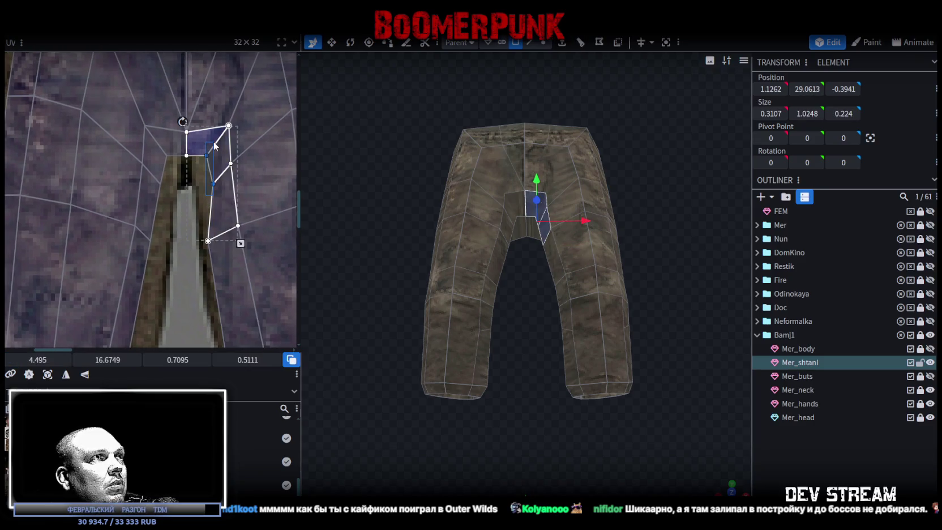
drag(213, 183, 207, 193)
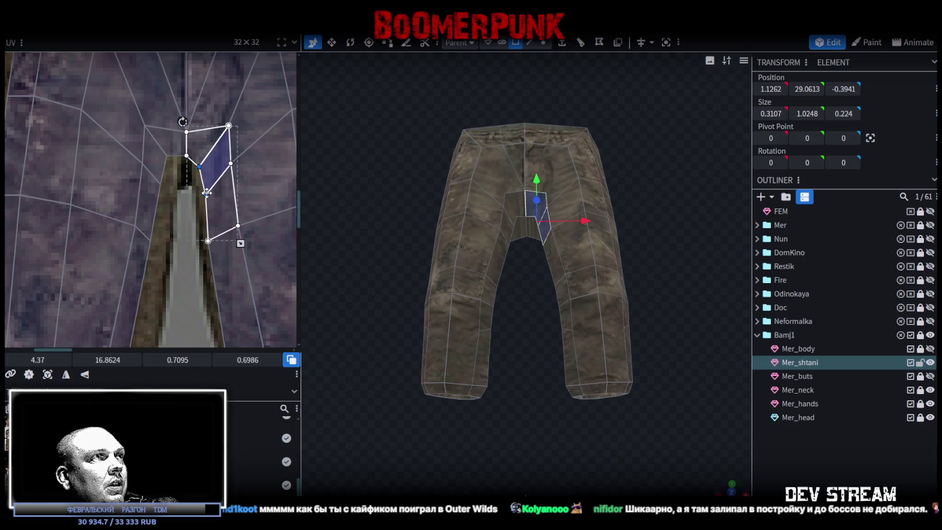
Fit the two mirrored crotch faces left of the seam onto the seam edge
click(162, 164)
drag(165, 193, 167, 197)
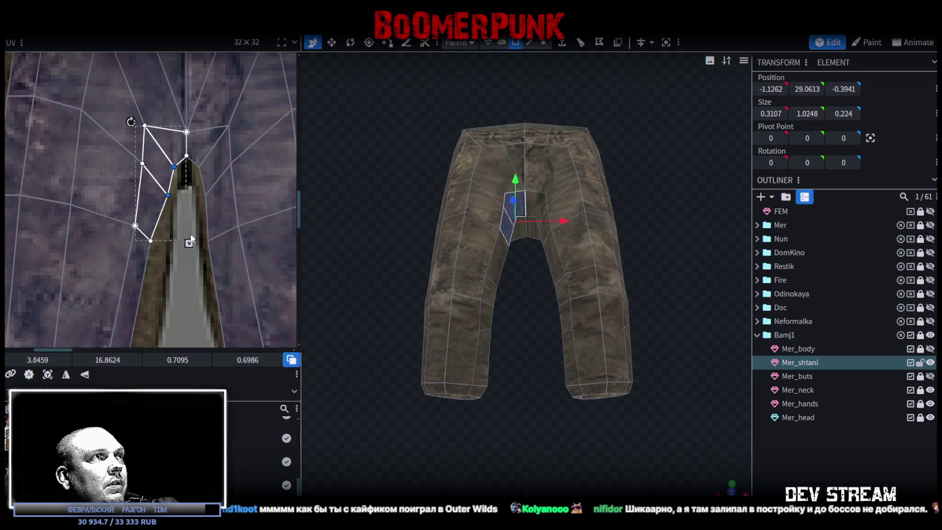
scroll(190, 233, down, 3)
click(145, 154)
drag(152, 165, 166, 167)
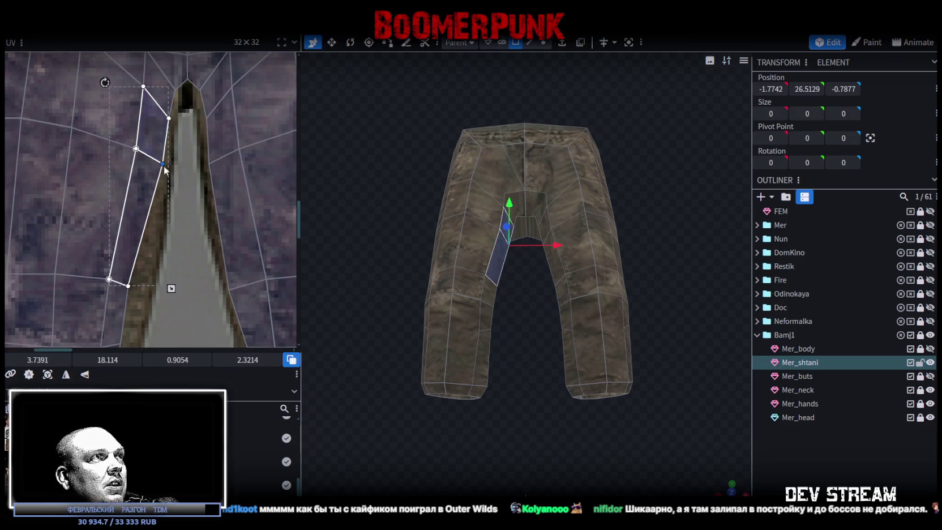
scroll(188, 149, down, 3)
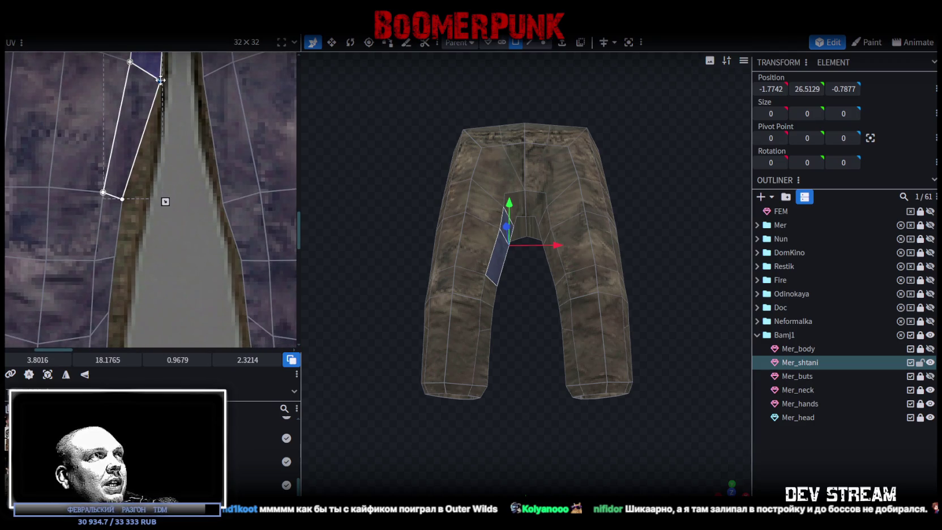
drag(161, 81, 158, 79)
drag(124, 199, 143, 204)
Align the inner-leg strip's UV vertices along the seam and the leg edge
scroll(172, 237, down, 3)
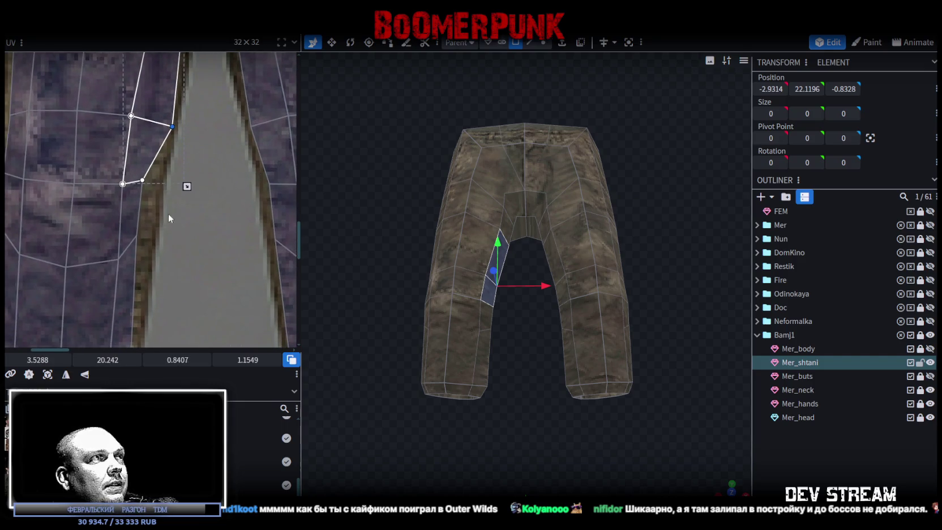
click(124, 161)
click(124, 161)
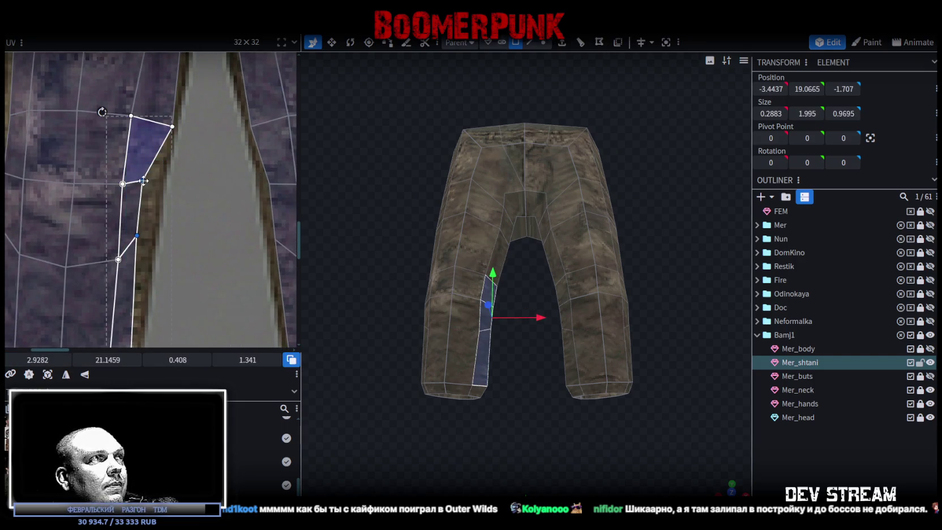
drag(142, 180, 159, 186)
scroll(203, 277, down, 5)
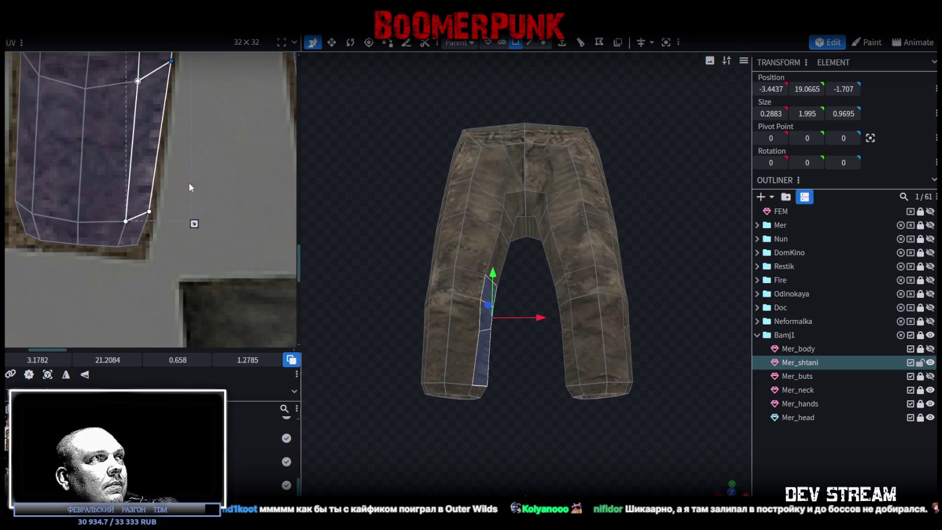
scroll(168, 214, up, 2)
click(99, 250)
scroll(101, 250, up, 2)
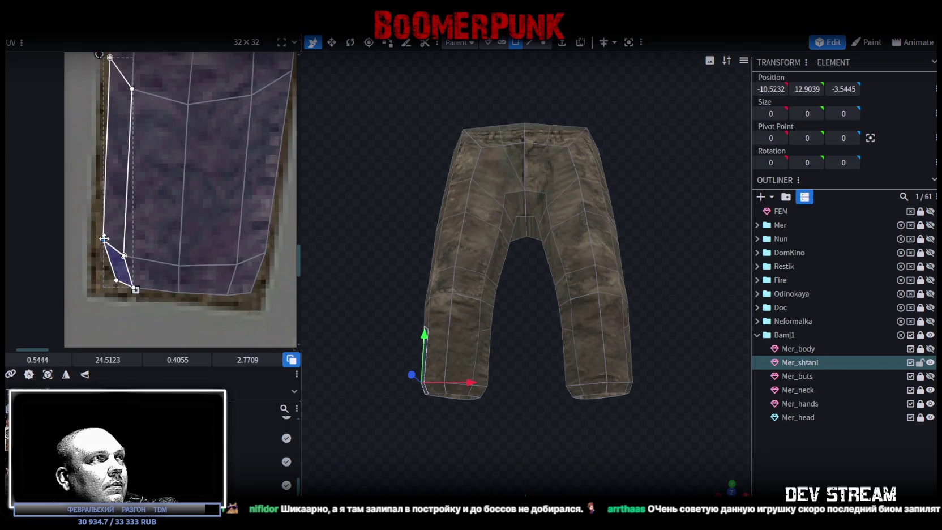
drag(101, 250, 108, 283)
Pull the bottom-left hem corner UV vertex down-left into place on the texture
click(115, 280)
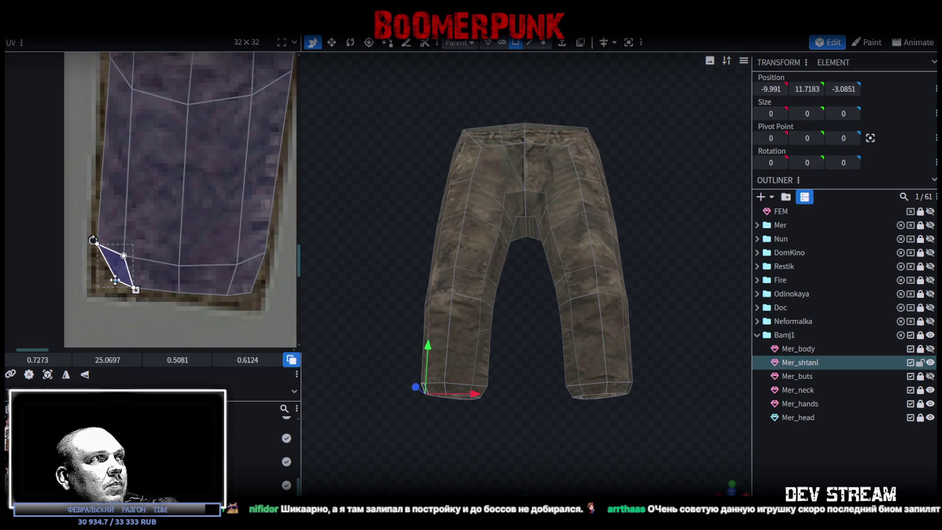
drag(116, 279, 130, 271)
scroll(229, 258, right, 2)
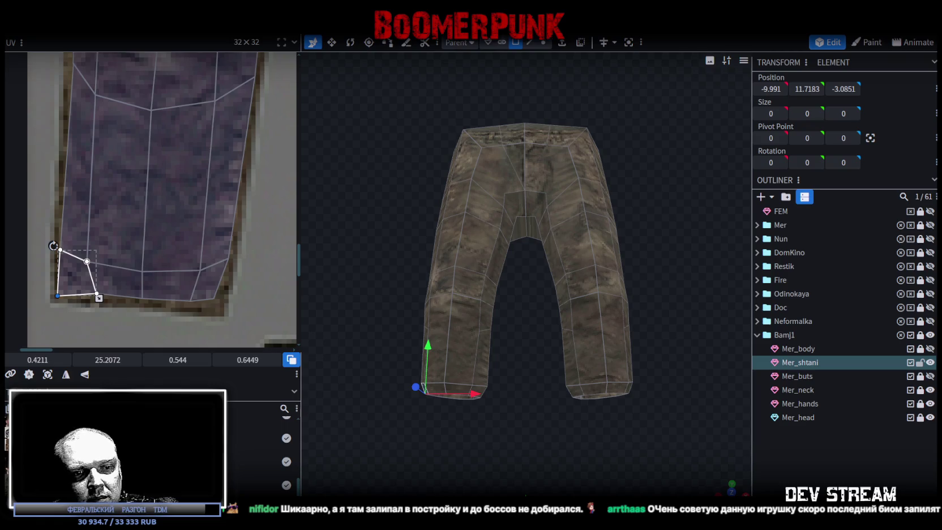
key(alt+Tab)
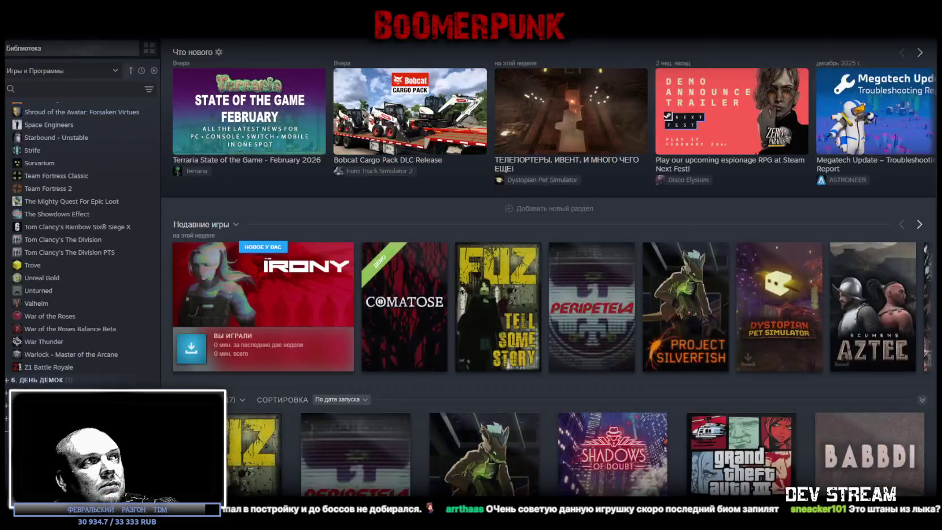
Search the Steam library for 'oute' and view the Outer Wilds page
click(74, 89)
text(out)
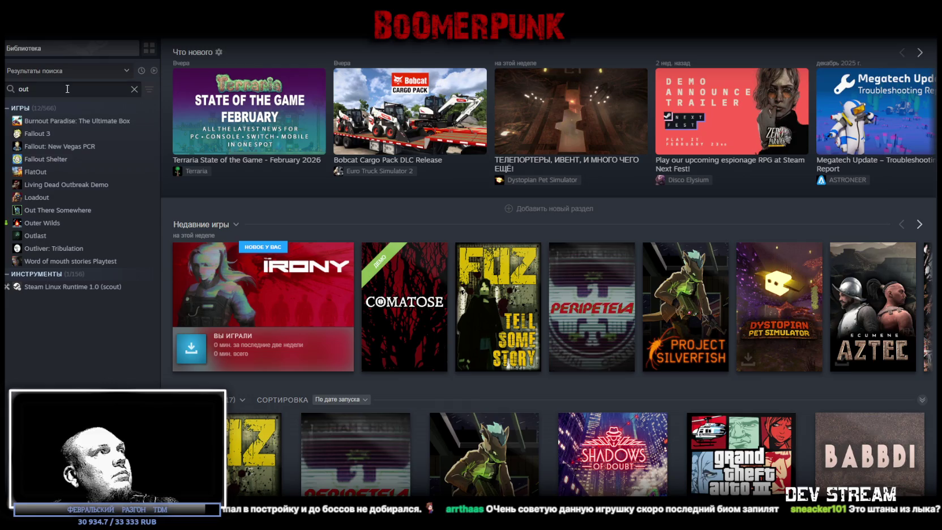
text(e)
click(48, 122)
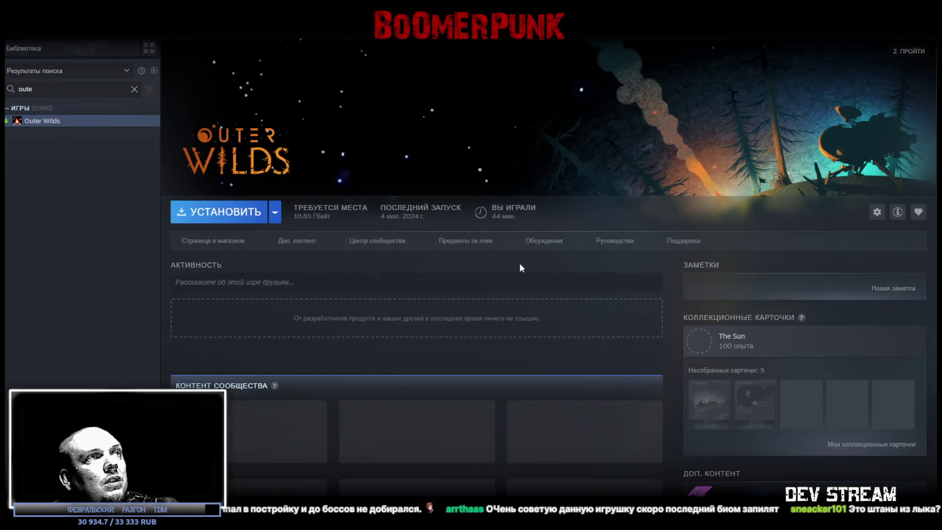
scroll(660, 321, down, 2)
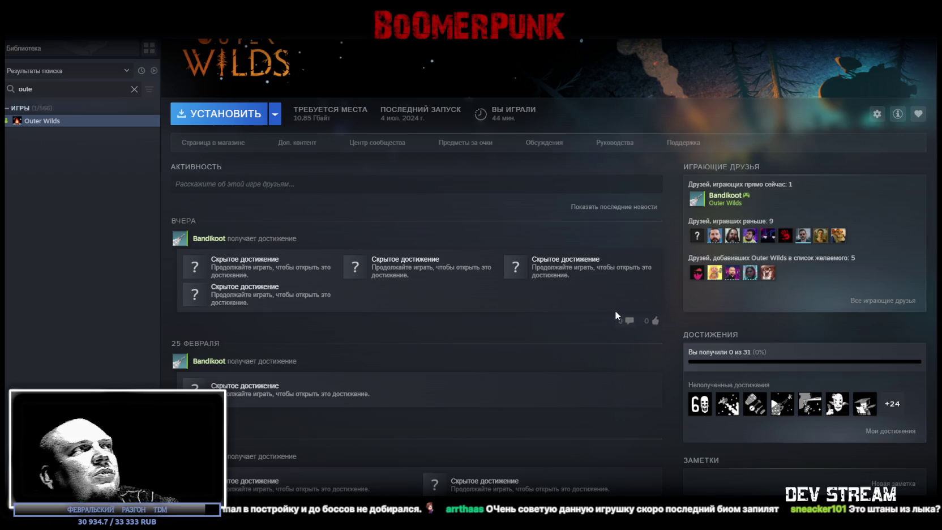
Clear the library search and bring up the ASTRONEER page
click(134, 89)
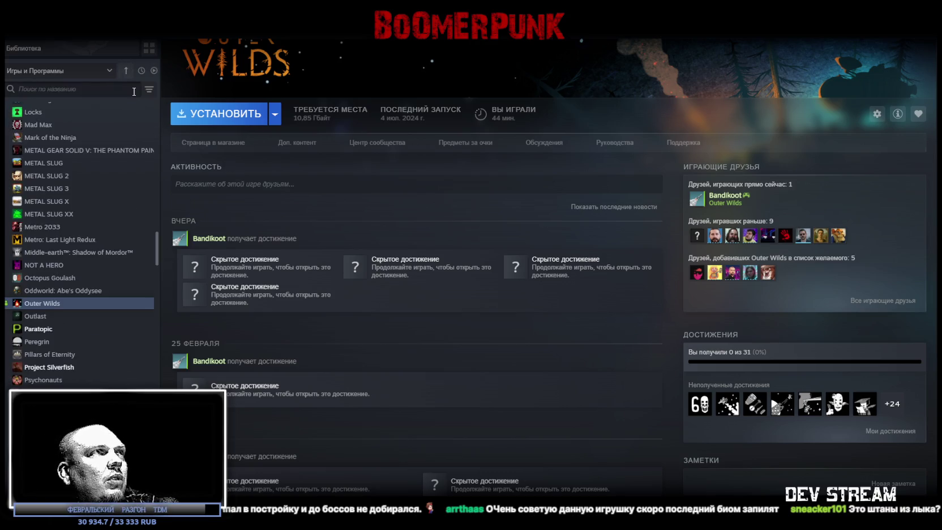
scroll(54, 216, up, 10)
scroll(68, 214, up, 1)
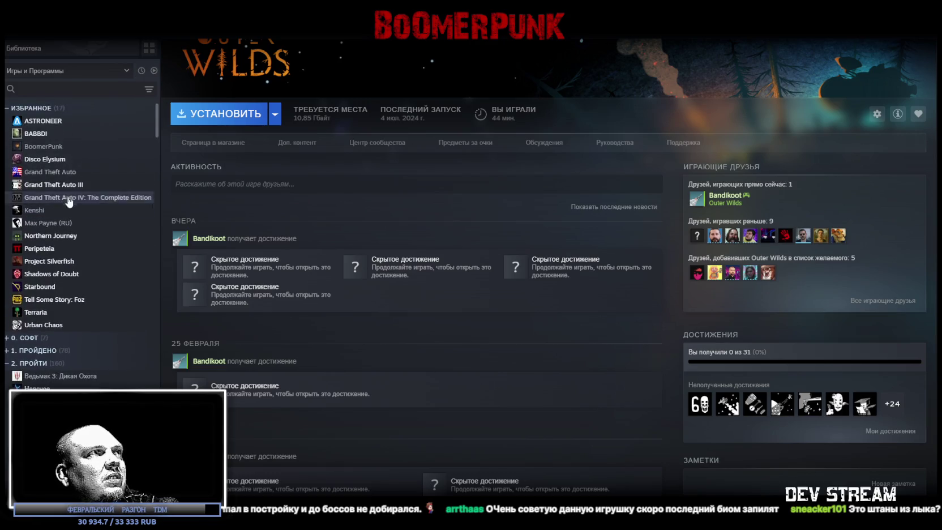
click(43, 120)
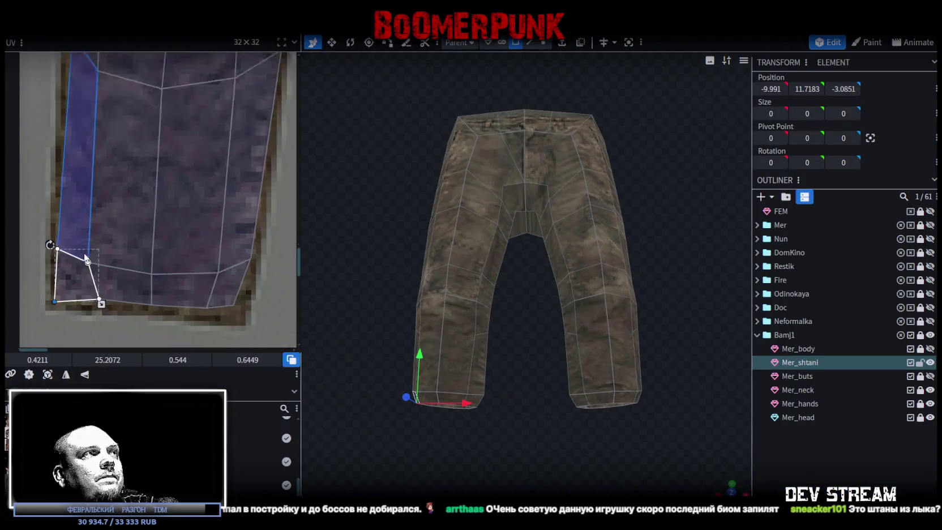
Move the left leg's hem-corner and lower outer-edge UV vertices onto the texture edge
scroll(96, 300, up, 2)
click(136, 304)
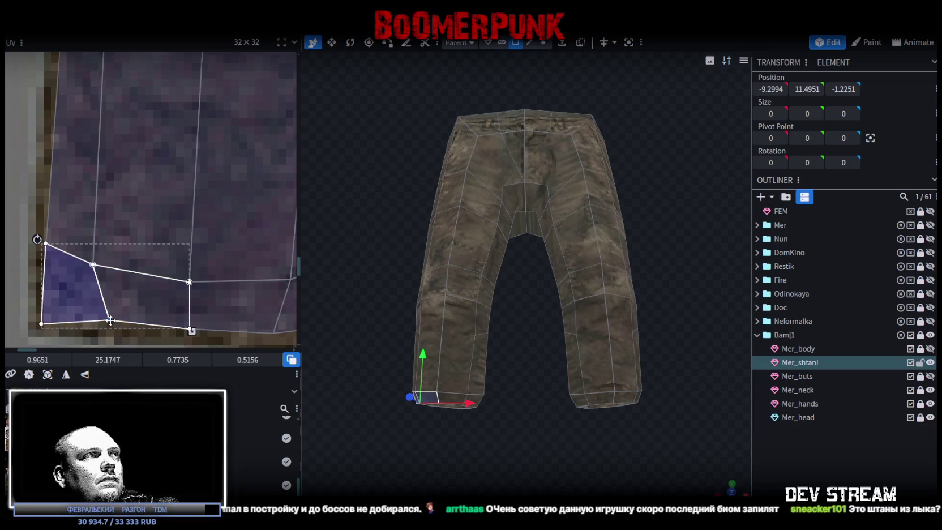
drag(115, 324, 99, 332)
scroll(139, 309, down, 3)
scroll(172, 214, up, 2)
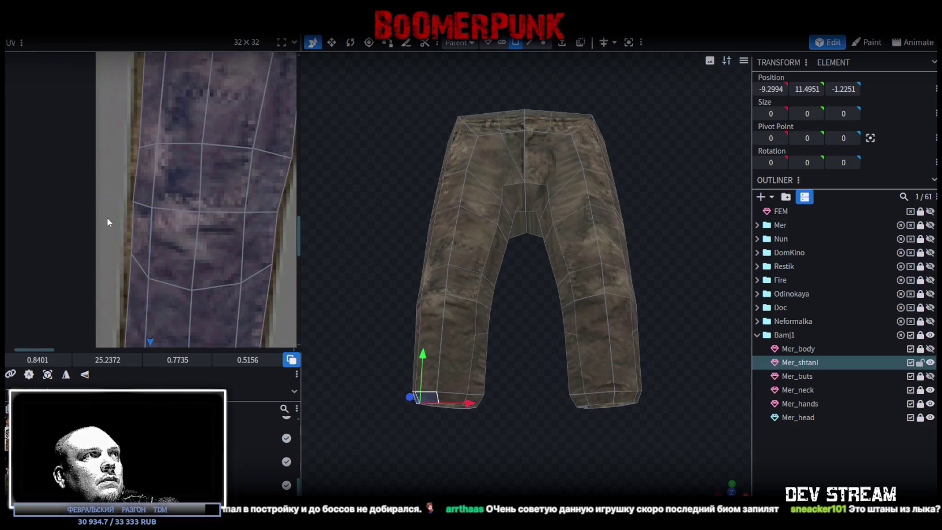
click(136, 266)
scroll(136, 267, up, 2)
drag(134, 242, 127, 248)
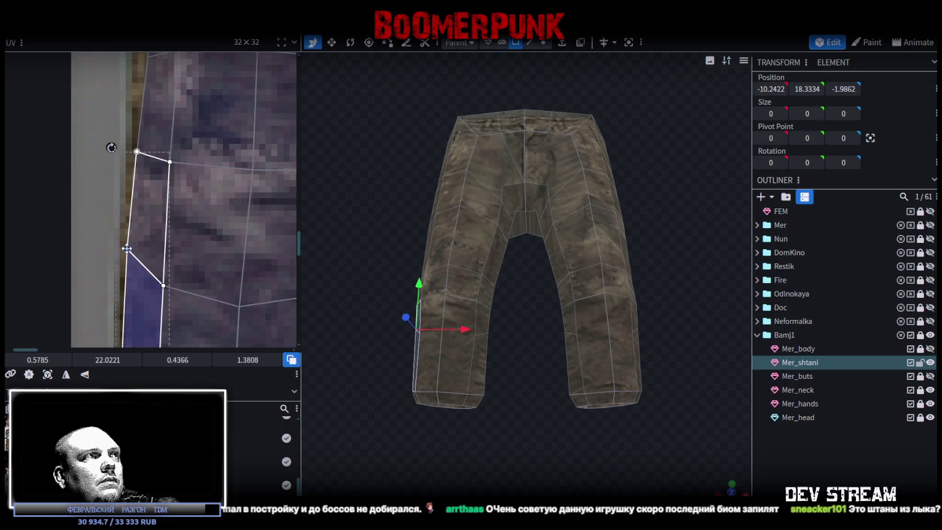
Select the faces further up the left leg's outer edge for adjustment
click(145, 167)
shift+click(142, 141)
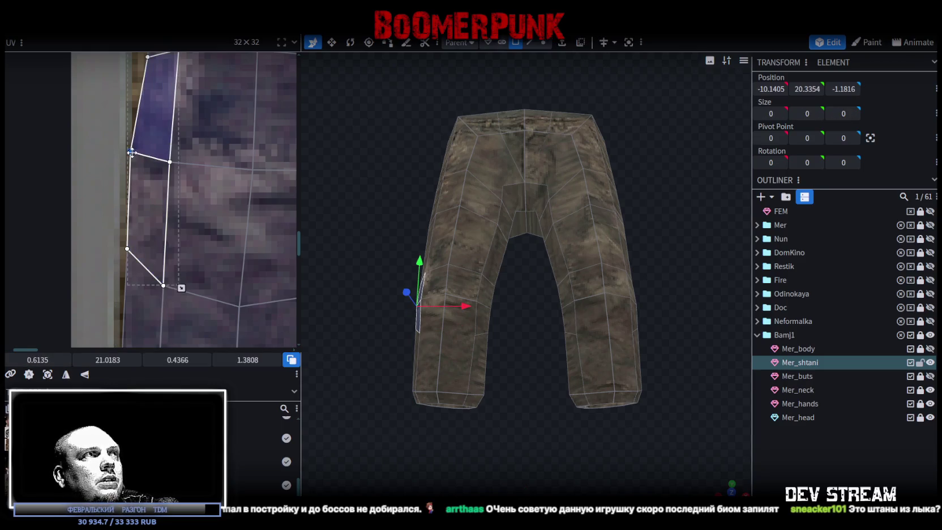
scroll(135, 158, up, 3)
click(146, 210)
click(145, 203)
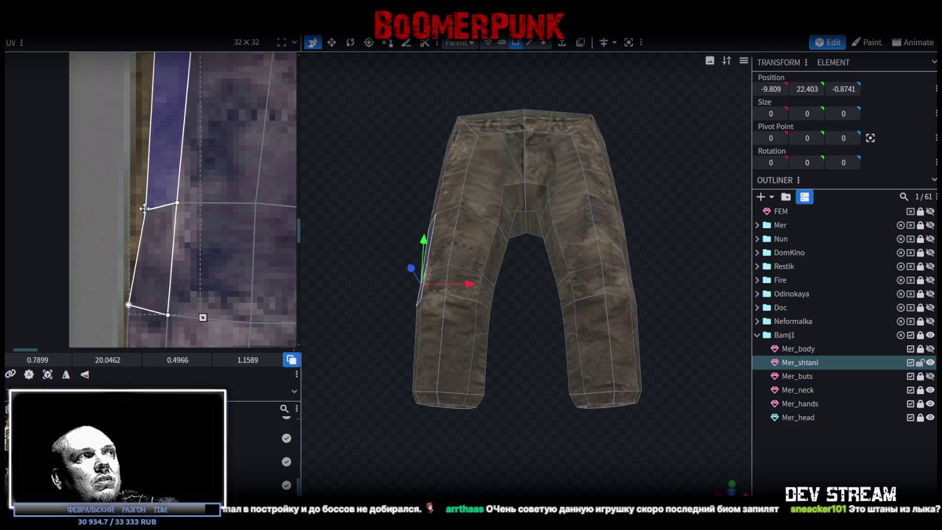
scroll(138, 339, up, 3)
scroll(140, 300, up, 2)
scroll(144, 255, up, 1)
click(150, 219)
Move the upper leg face's shared vertex left onto the texture edge
click(193, 175)
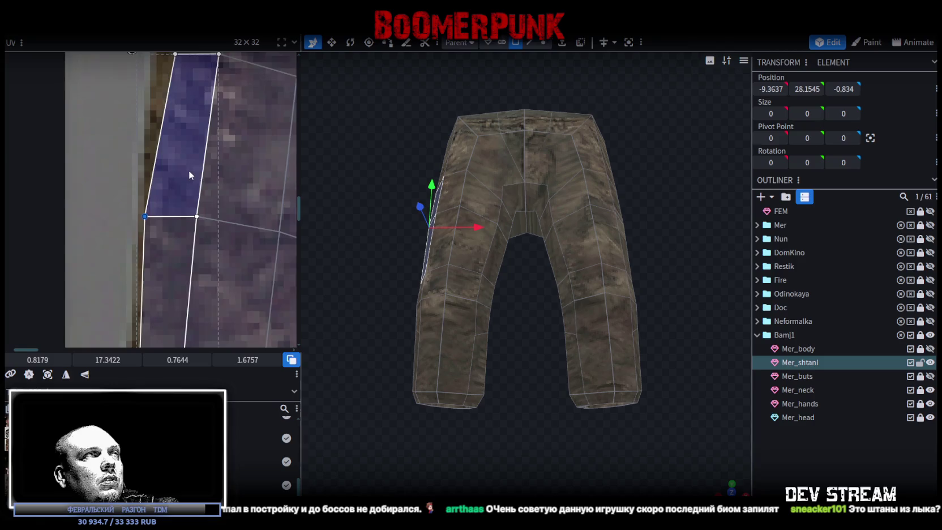
scroll(152, 178, up, 1)
click(170, 209)
drag(158, 191, 147, 189)
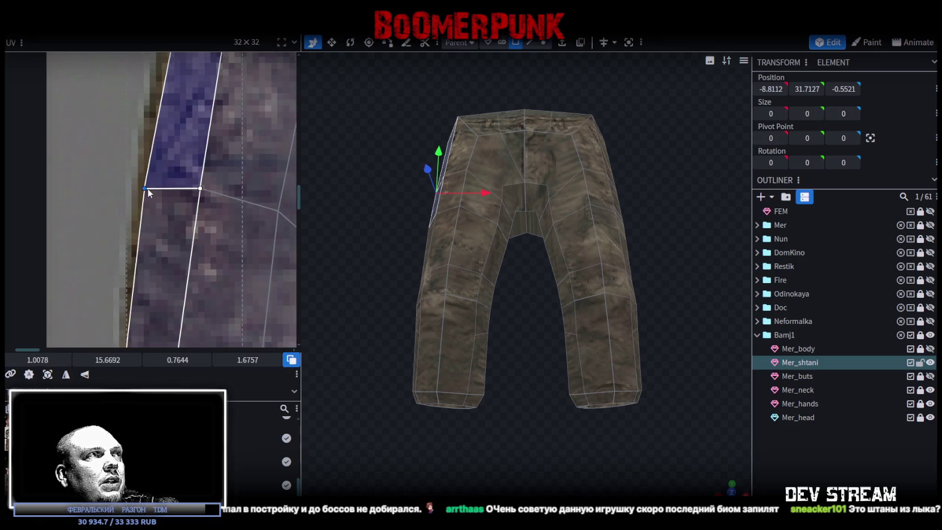
scroll(172, 260, down, 2)
scroll(172, 195, down, 1)
scroll(170, 187, down, 1)
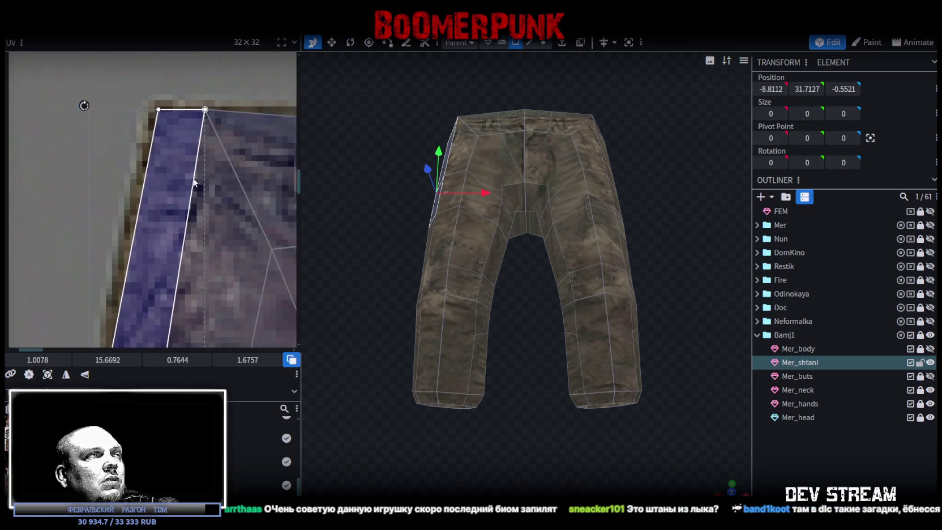
scroll(199, 192, down, 1)
scroll(97, 212, up, 2)
scroll(157, 130, up, 2)
click(223, 185)
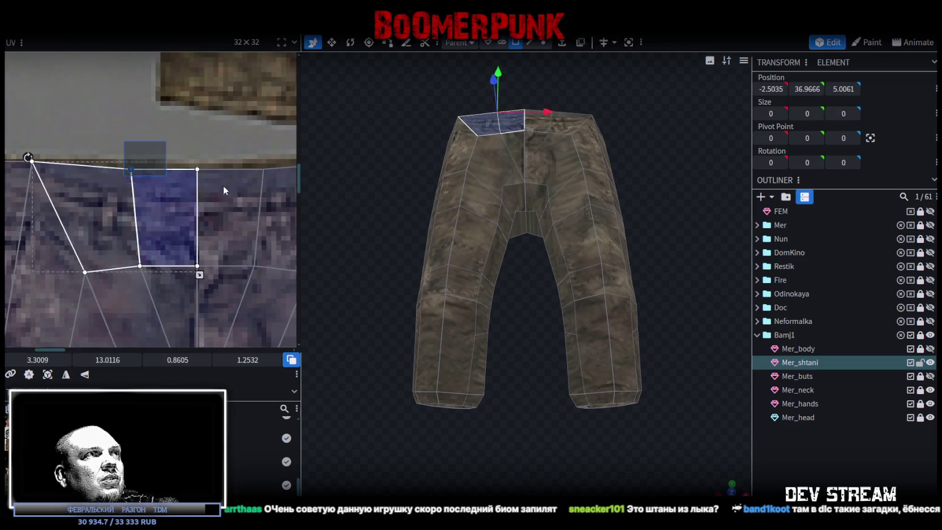
Raise the waistband UVs' top edge, check it from above, then deselect
drag(209, 181, 208, 177)
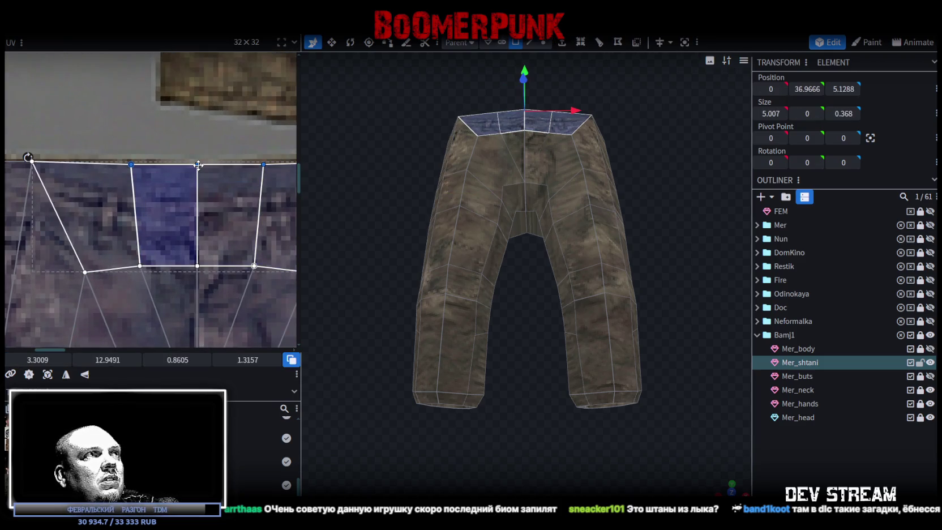
scroll(198, 167, up, 2)
scroll(176, 192, up, 1)
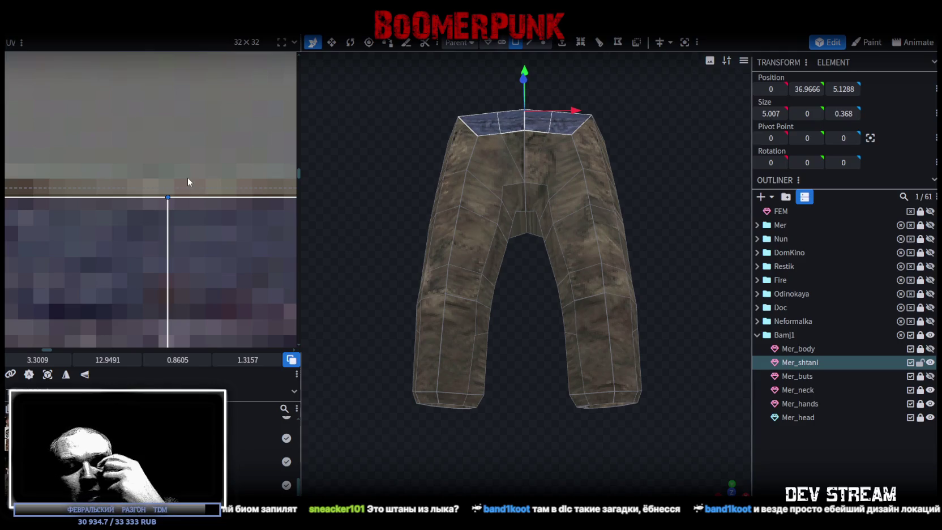
mouse_move(398, 195)
mouse_down()
mouse_move(429, 200)
mouse_move(415, 229)
mouse_up()
scroll(173, 226, down, 5)
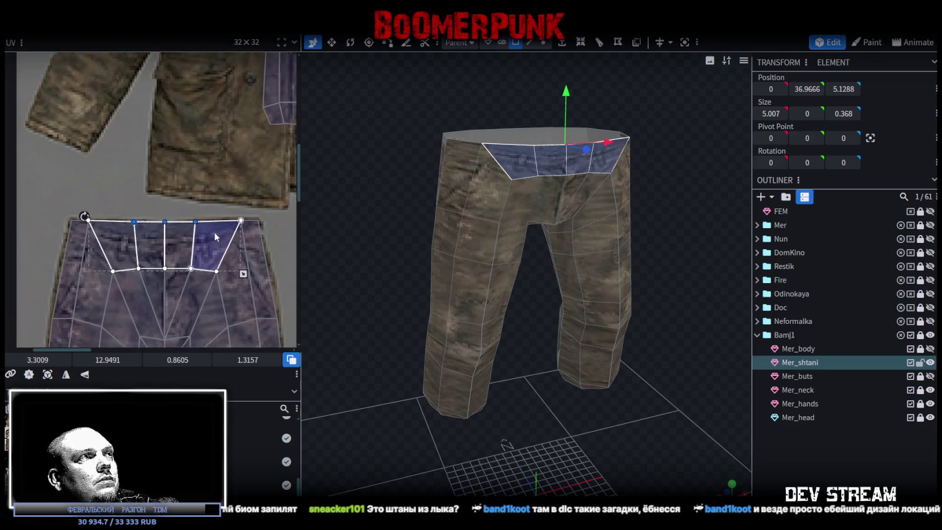
scroll(174, 226, down, 3)
click(778, 445)
drag(762, 422, 495, 140)
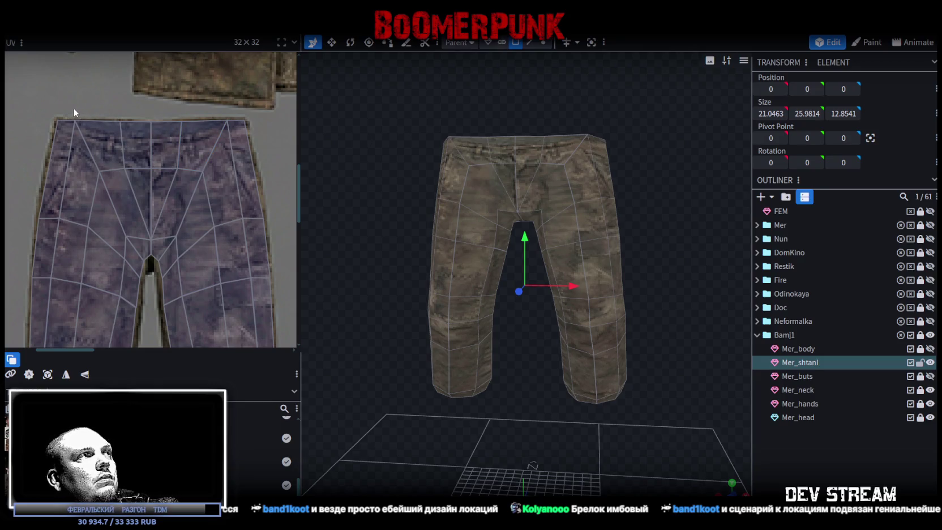
Box-select the waist UV faces and move them slightly down on the texture
drag(74, 109, 212, 180)
scroll(212, 180, up, 2)
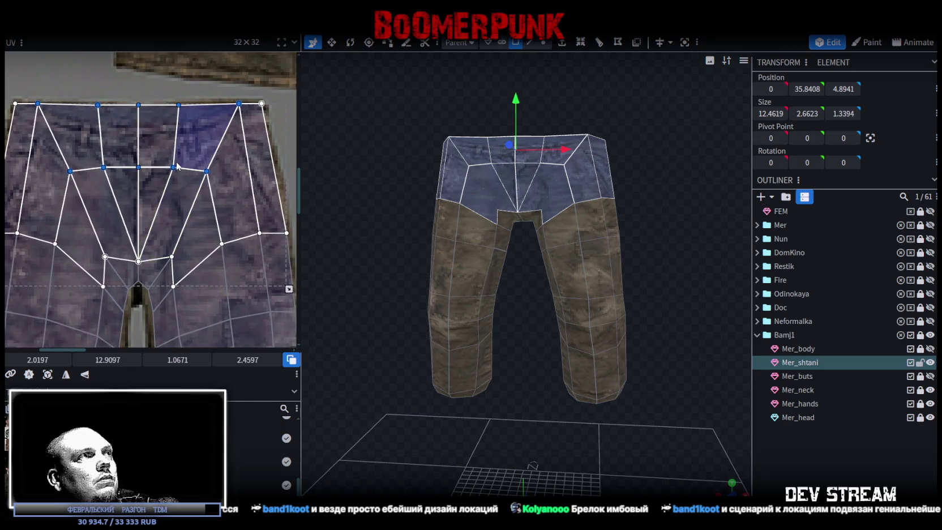
drag(172, 168, 174, 175)
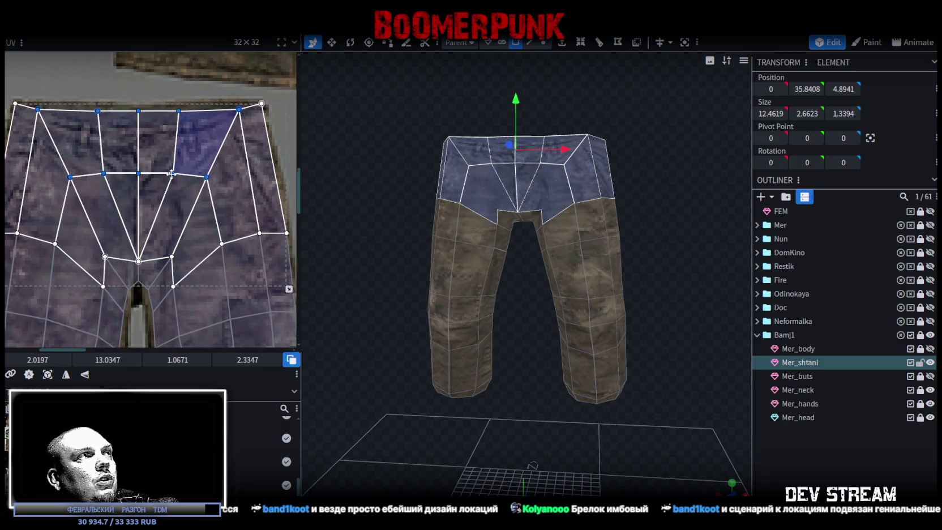
mouse_move(84, 90)
mouse_down()
mouse_move(179, 131)
mouse_move(138, 125)
mouse_up()
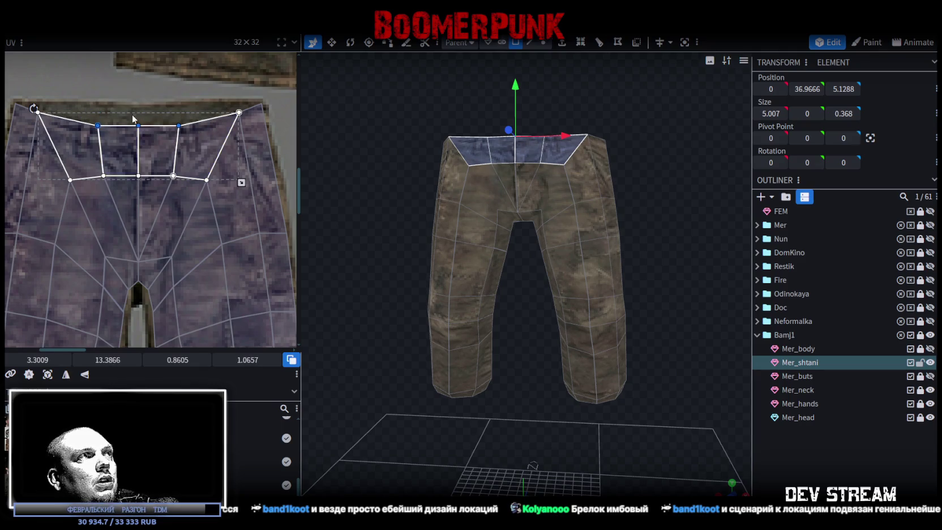
click(120, 148)
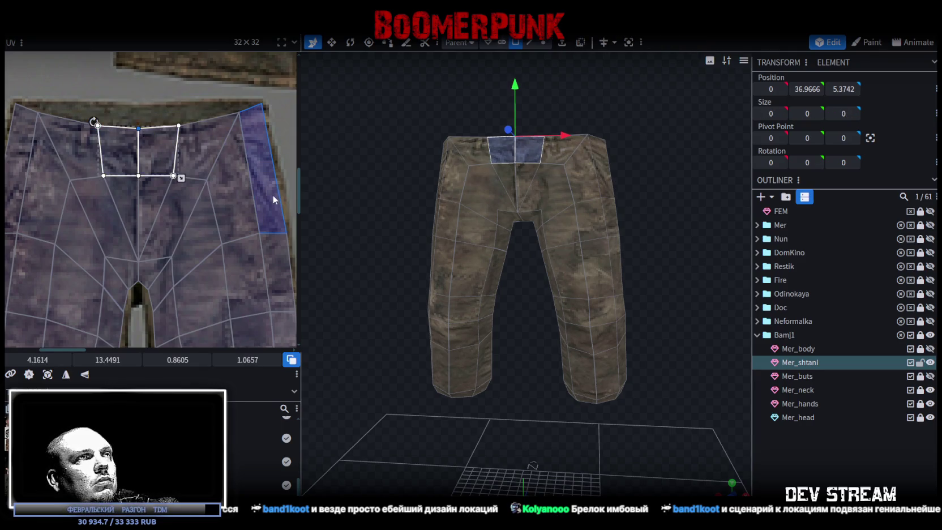
Orbit around the pants to a front view and select a lower-leg face
drag(711, 363, 715, 372)
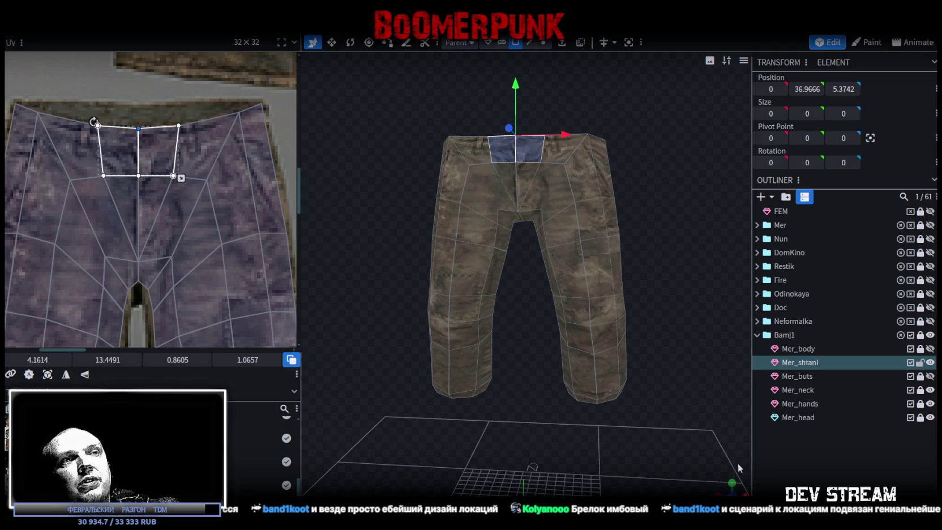
click(652, 292)
drag(652, 291, 552, 211)
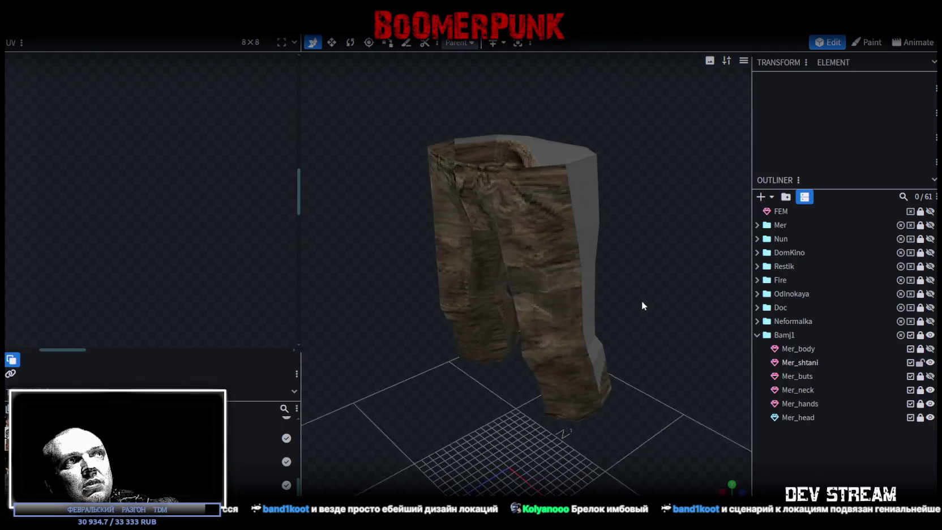
drag(412, 346, 561, 324)
click(500, 352)
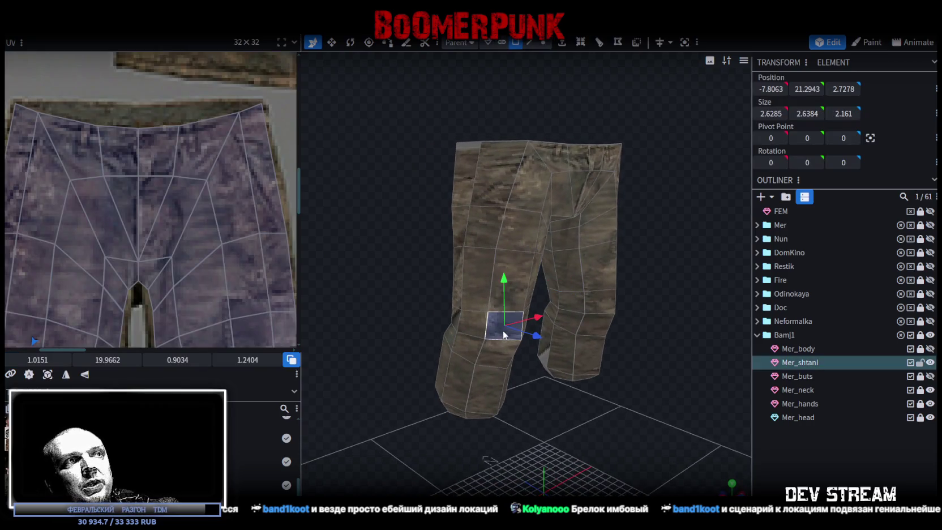
drag(620, 439, 589, 441)
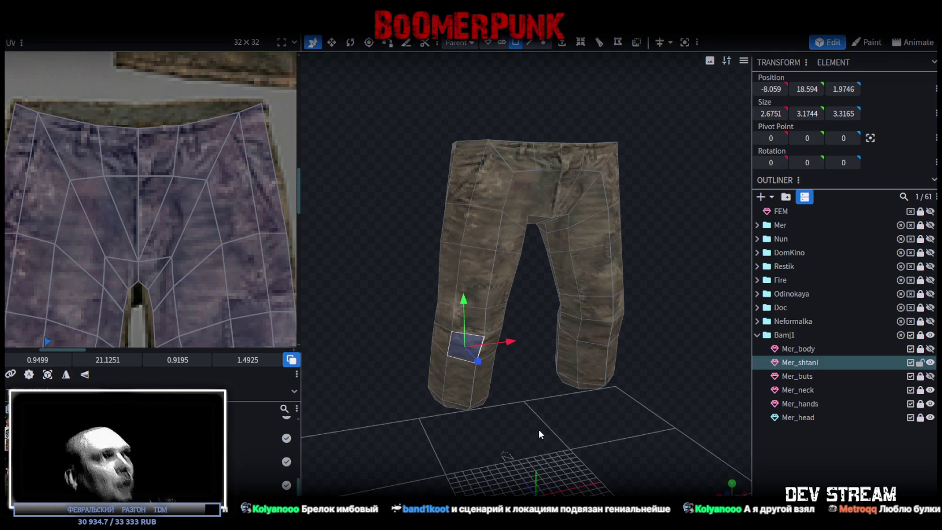
scroll(164, 267, down, 2)
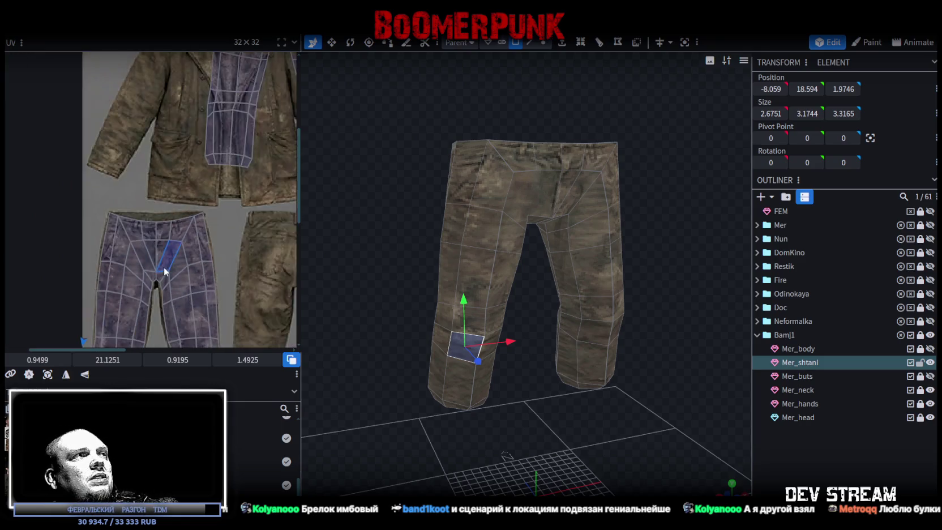
Orbit the pants to inspect them from the side and back to the front
scroll(164, 267, down, 1)
scroll(122, 228, down, 2)
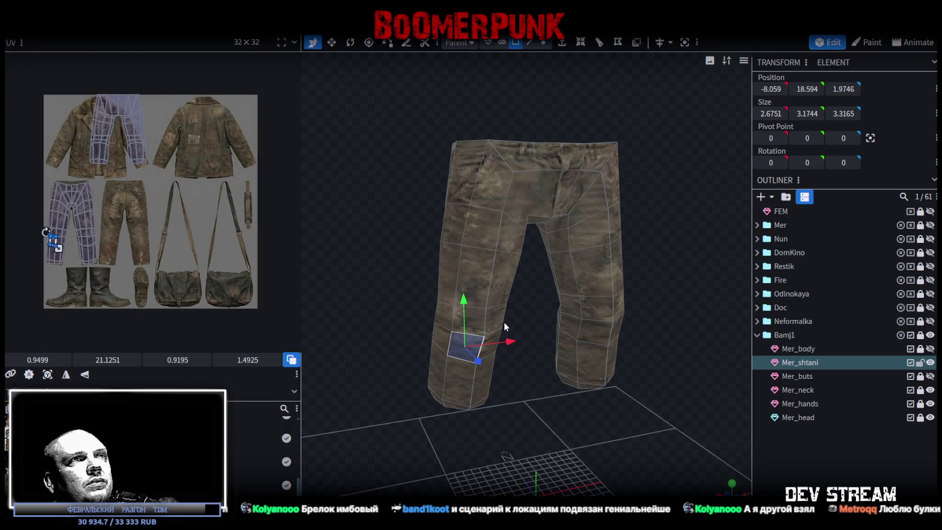
drag(405, 288, 520, 294)
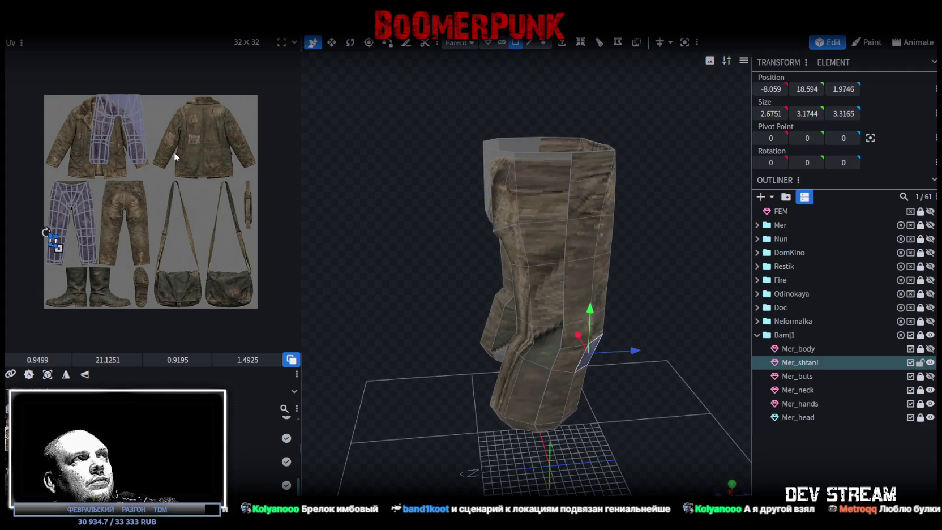
scroll(173, 158, up, 2)
scroll(172, 153, up, 1)
scroll(175, 158, down, 1)
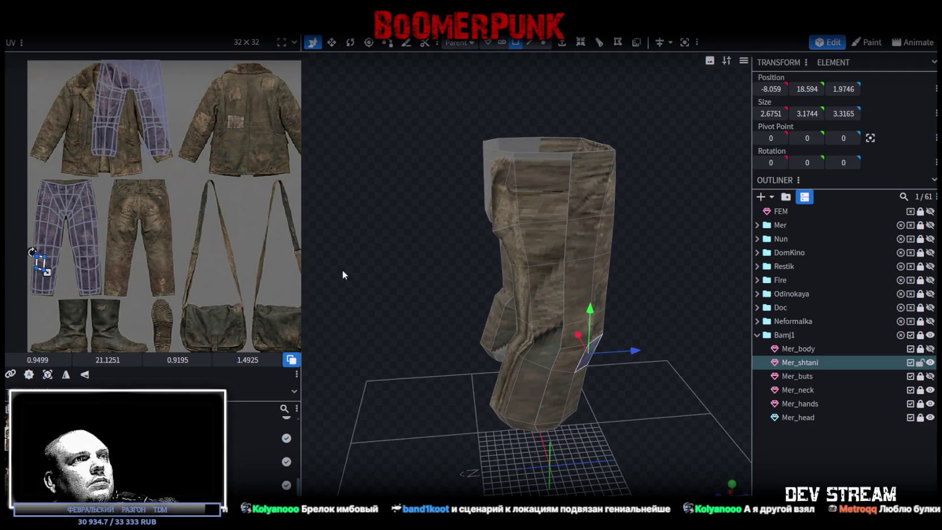
drag(408, 419, 340, 407)
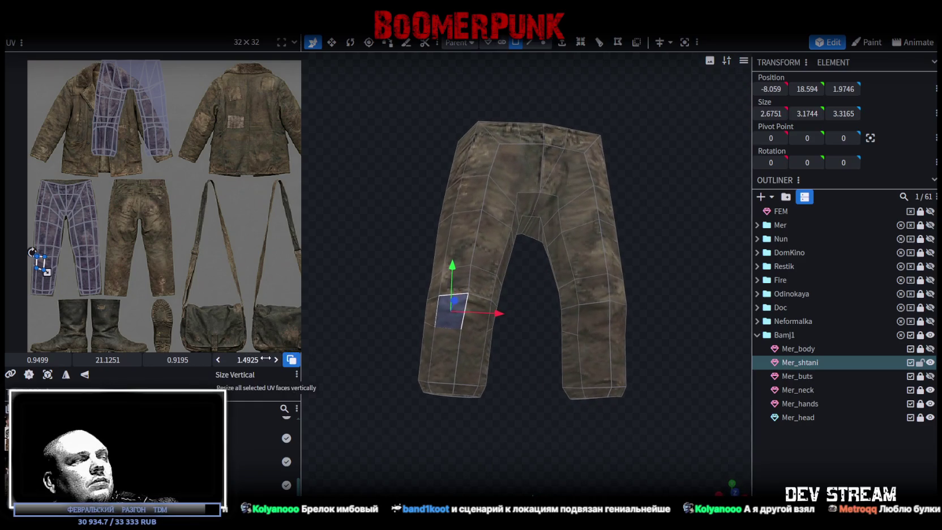
scroll(195, 203, up, 2)
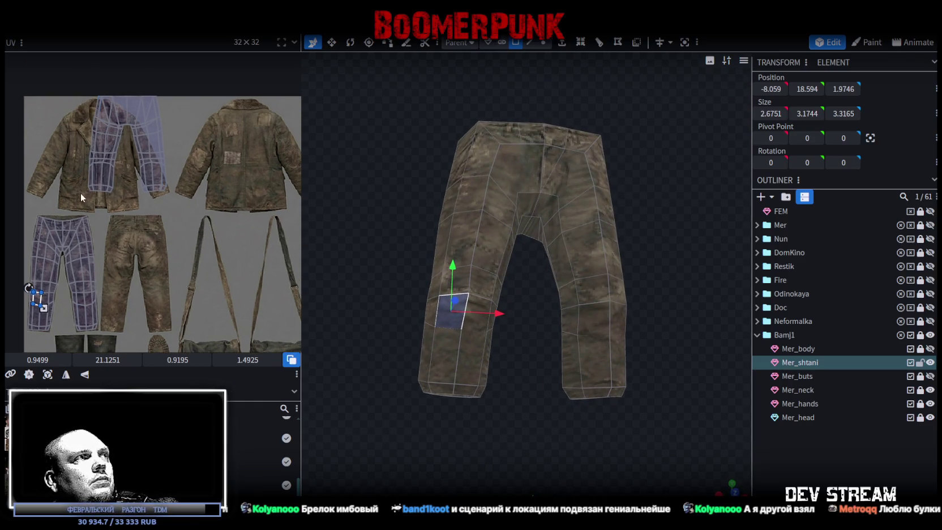
Select the whole pants UV island and move and resize it over the trouser legs
drag(81, 193, 186, 72)
drag(129, 144, 174, 218)
drag(142, 186, 86, 217)
scroll(88, 218, up, 4)
scroll(86, 216, down, 2)
scroll(201, 269, down, 3)
drag(240, 251, 214, 285)
scroll(209, 274, up, 2)
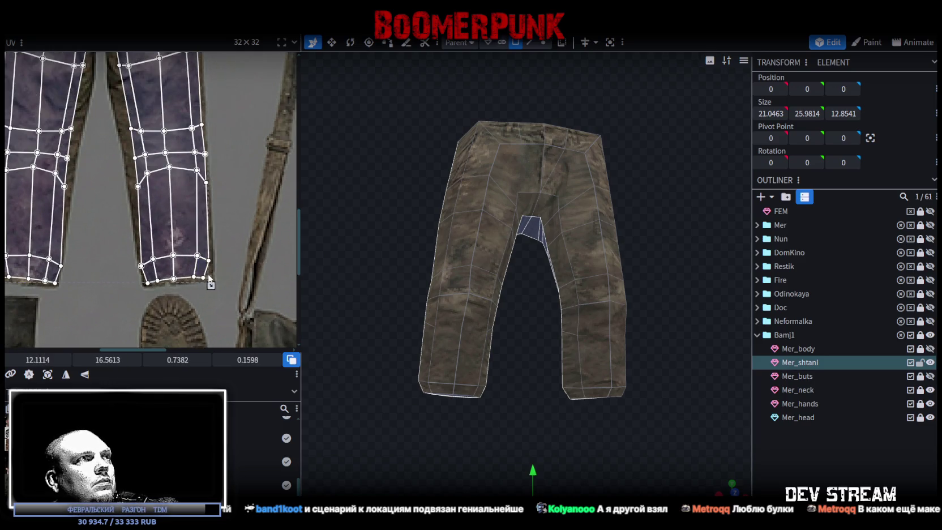
Nudge and slightly rescale the pants UV island so it sits lower and further right
drag(209, 274, 203, 285)
drag(157, 244, 160, 244)
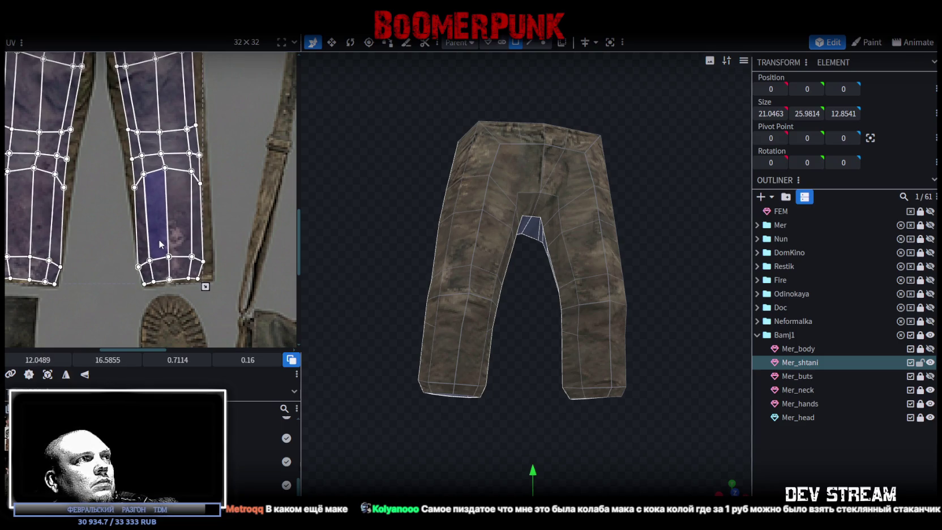
drag(205, 286, 211, 288)
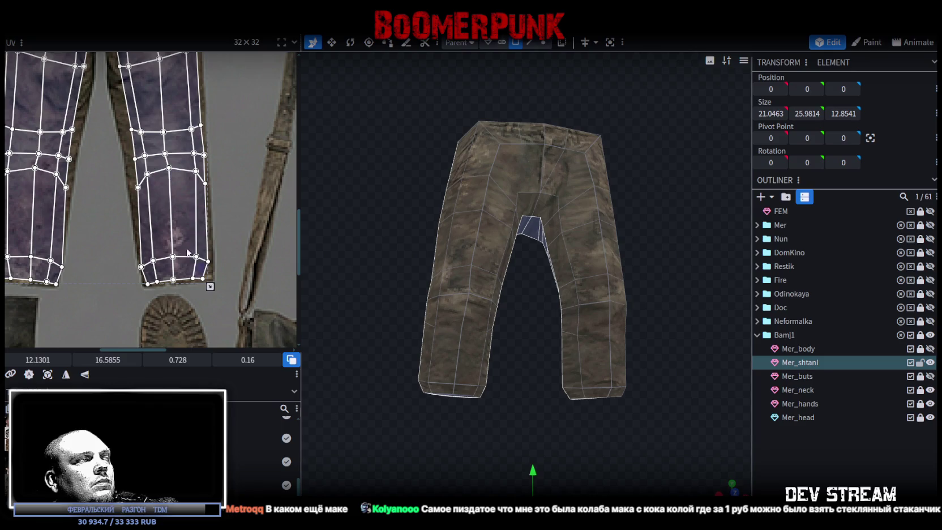
scroll(148, 198, up, 2)
scroll(144, 216, up, 2)
scroll(143, 216, down, 2)
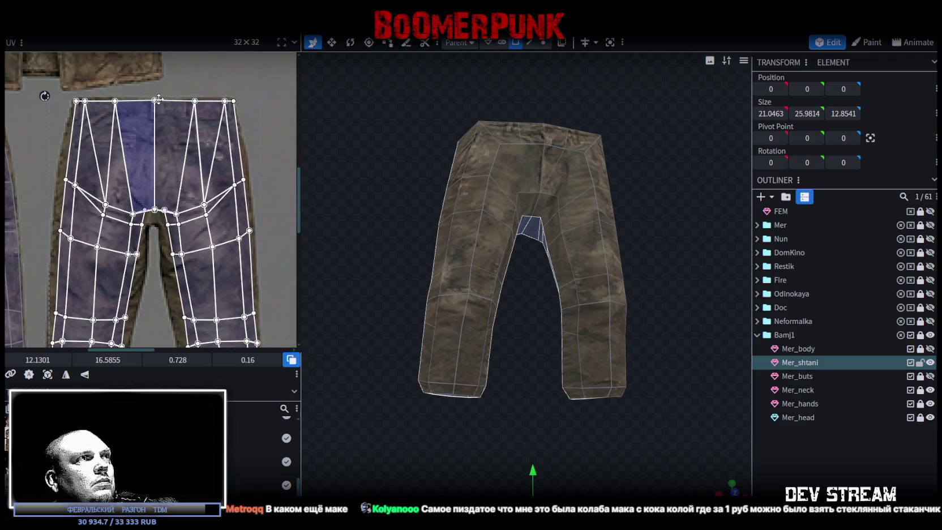
scroll(214, 210, up, 4)
scroll(213, 211, down, 2)
scroll(214, 216, down, 2)
scroll(206, 218, down, 1)
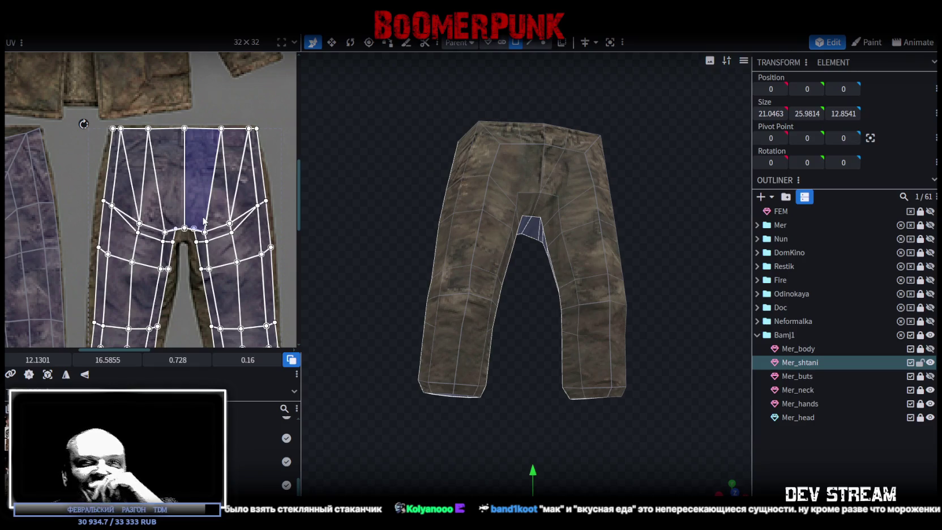
scroll(192, 230, up, 4)
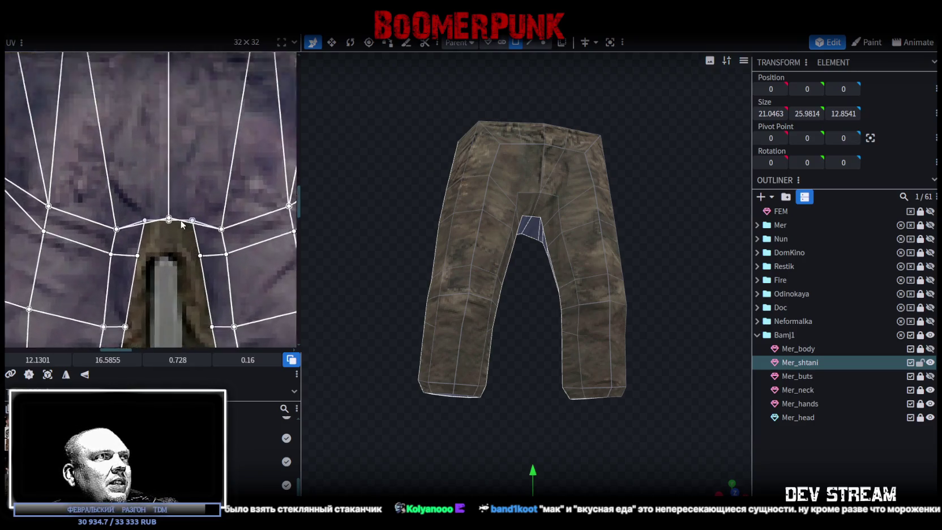
Move the crotch strip's centre vertex down toward the gray gap
scroll(191, 224, up, 2)
click(196, 220)
drag(197, 219, 194, 221)
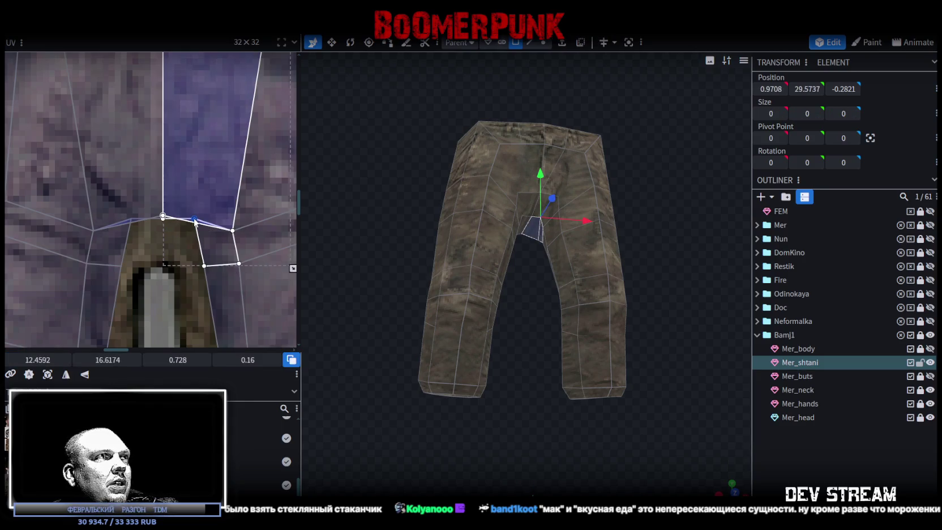
click(156, 226)
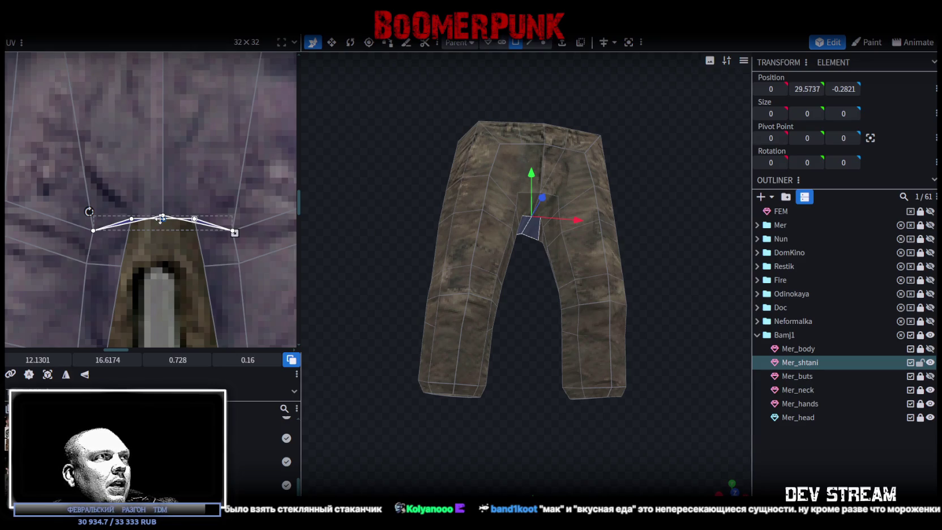
drag(161, 221, 161, 250)
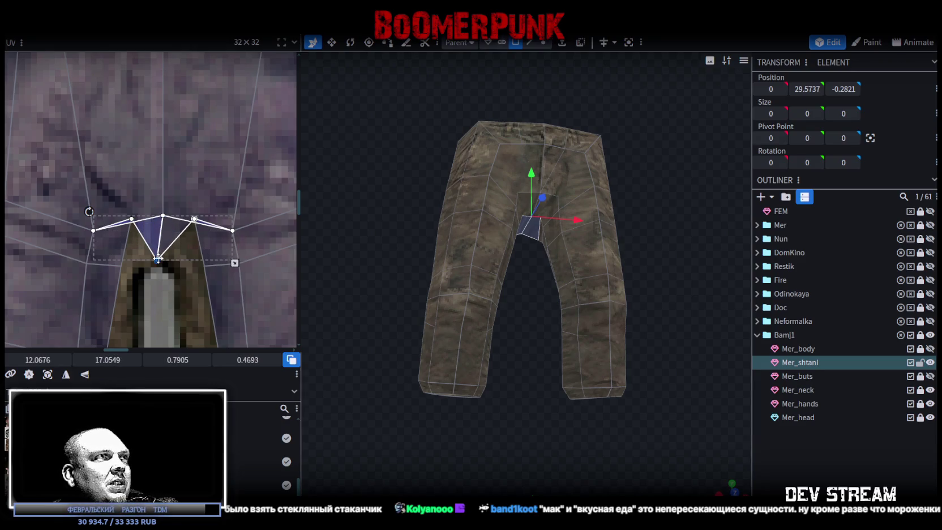
Flatten the crotch strips' edges by raising and lowering their centre vertices
click(143, 232)
drag(162, 215, 162, 203)
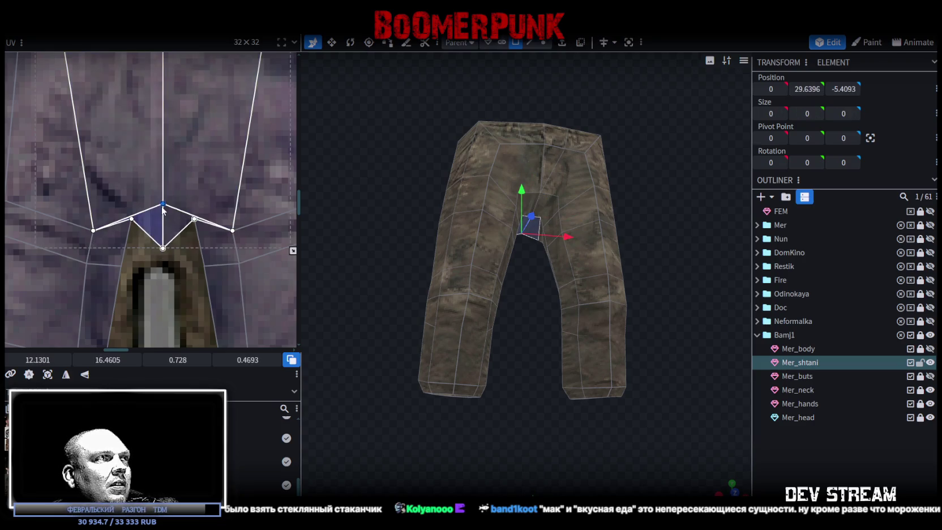
click(214, 241)
drag(193, 221, 191, 249)
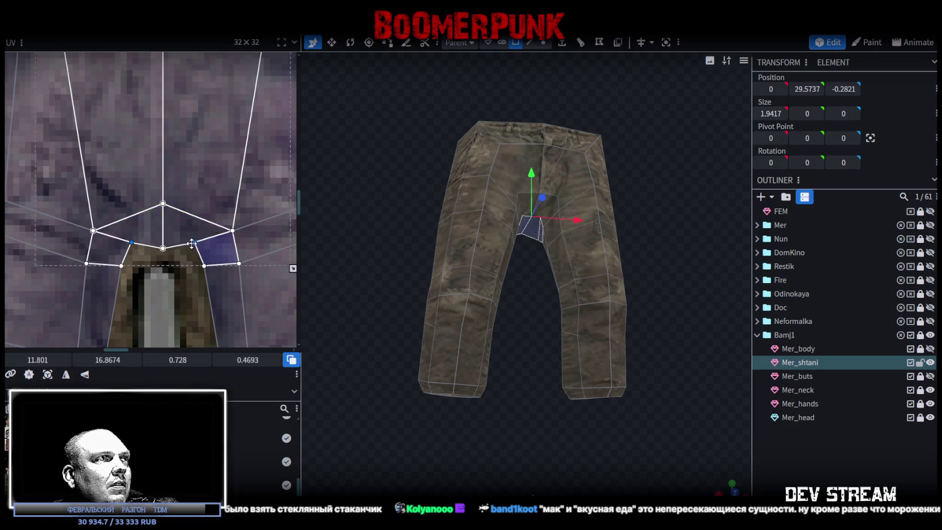
click(152, 252)
drag(163, 203, 163, 225)
drag(163, 273, 164, 247)
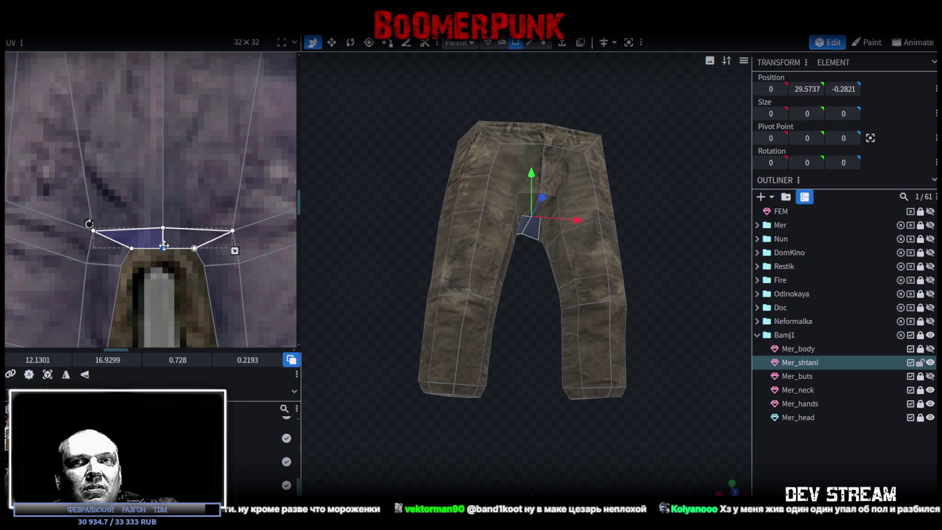
Shift the edges beside the crotch on both legs slightly right and down
scroll(161, 206, down, 3)
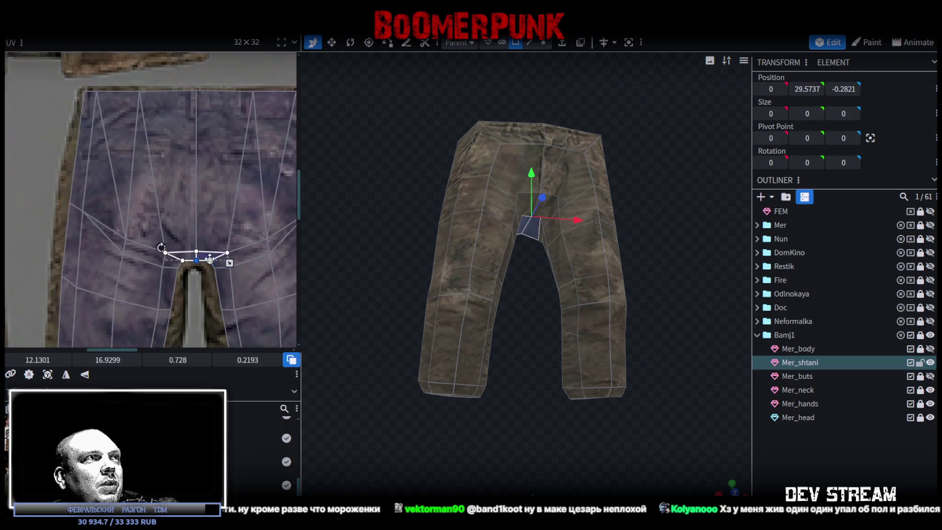
scroll(188, 221, up, 3)
scroll(188, 221, up, 2)
click(150, 217)
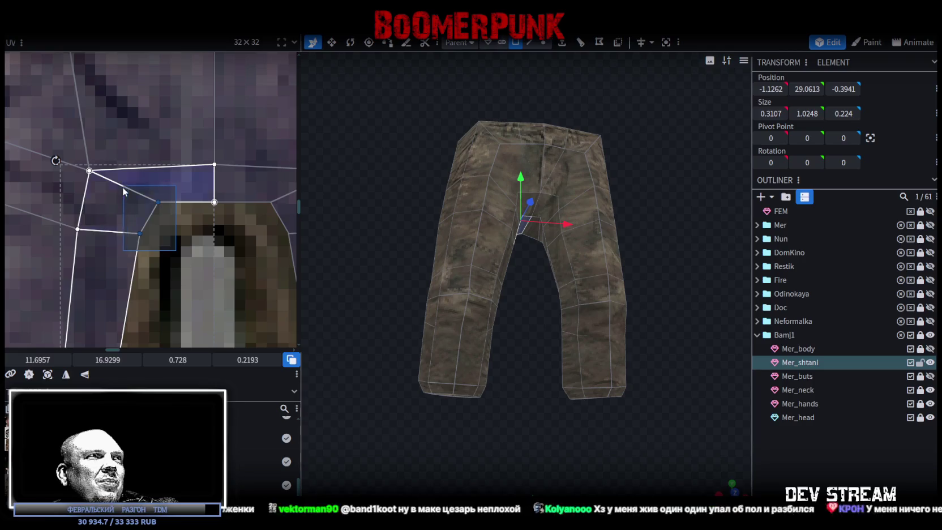
drag(161, 203, 168, 201)
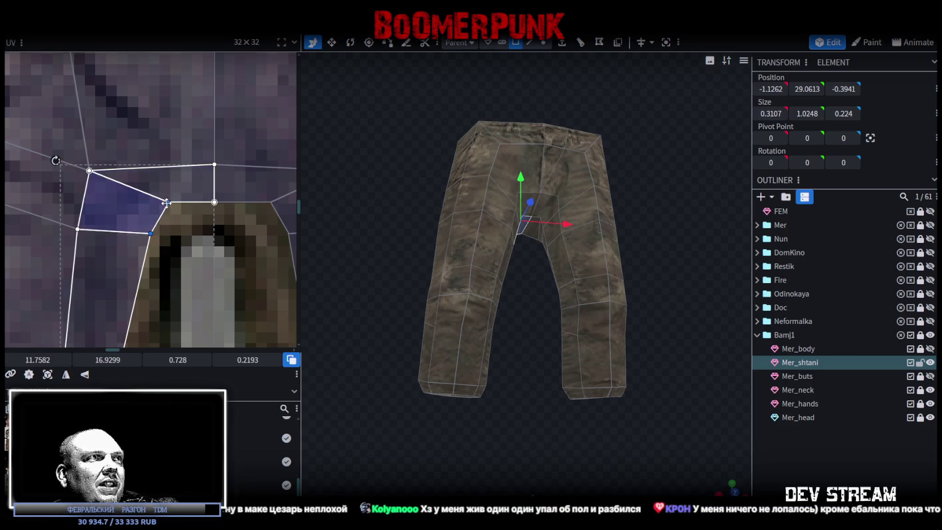
click(213, 197)
drag(180, 201, 179, 211)
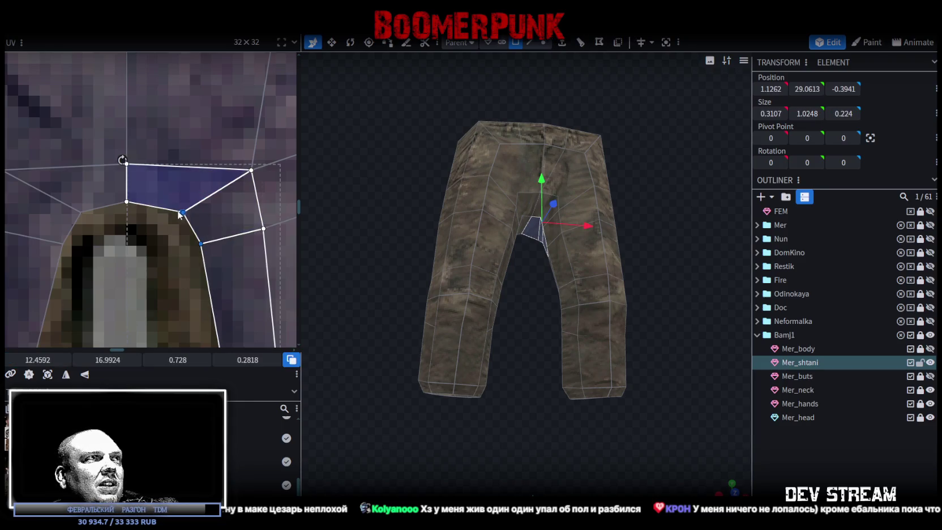
Tuck the face beside the crotch stem against the stem's edge
scroll(169, 187, down, 2)
scroll(168, 179, down, 2)
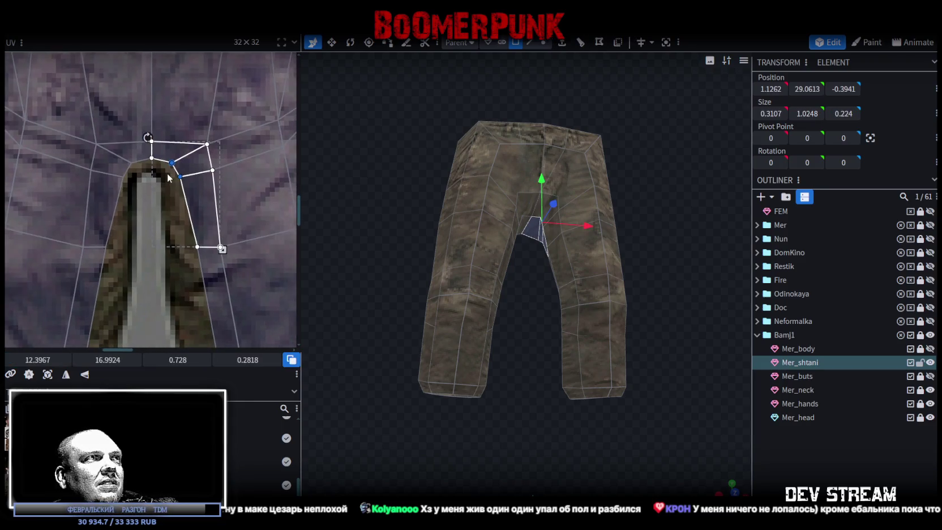
scroll(168, 177, up, 2)
drag(169, 161, 168, 160)
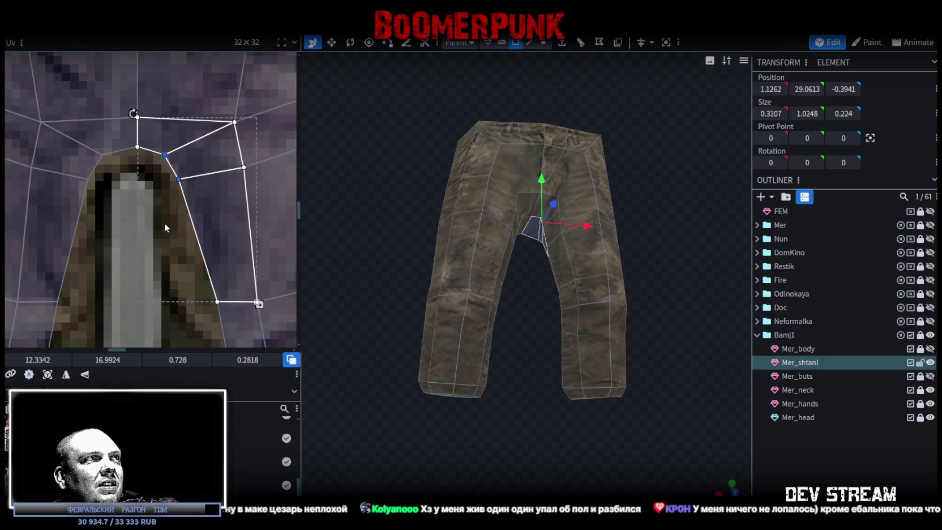
middle_drag(164, 222, 156, 186)
mouse_move(155, 189)
mouse_down()
mouse_move(190, 224)
mouse_move(159, 208)
mouse_up()
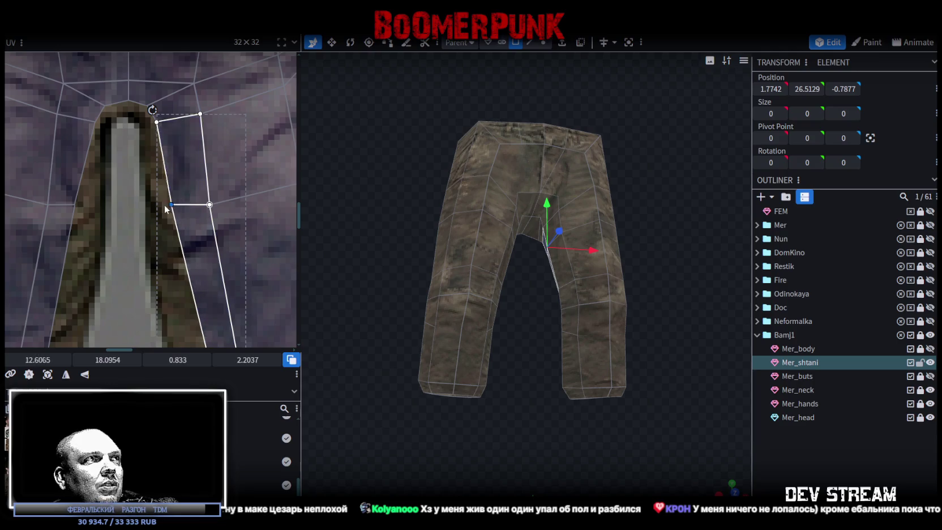
click(93, 215)
scroll(132, 235, down, 1)
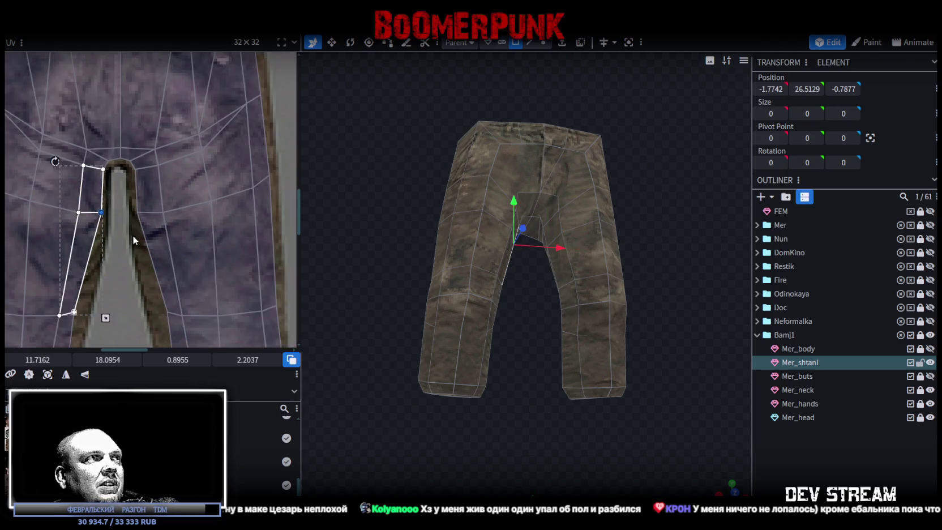
Pull the next inner-leg face's vertex onto the texture edge on the left
middle_drag(132, 235, 155, 164)
scroll(99, 230, up, 3)
click(80, 187)
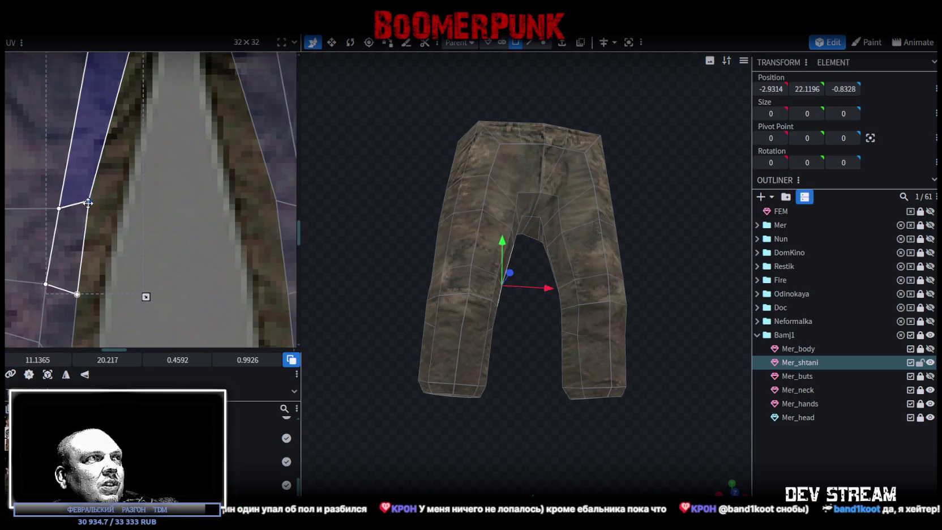
drag(87, 202, 108, 204)
scroll(142, 235, down, 2)
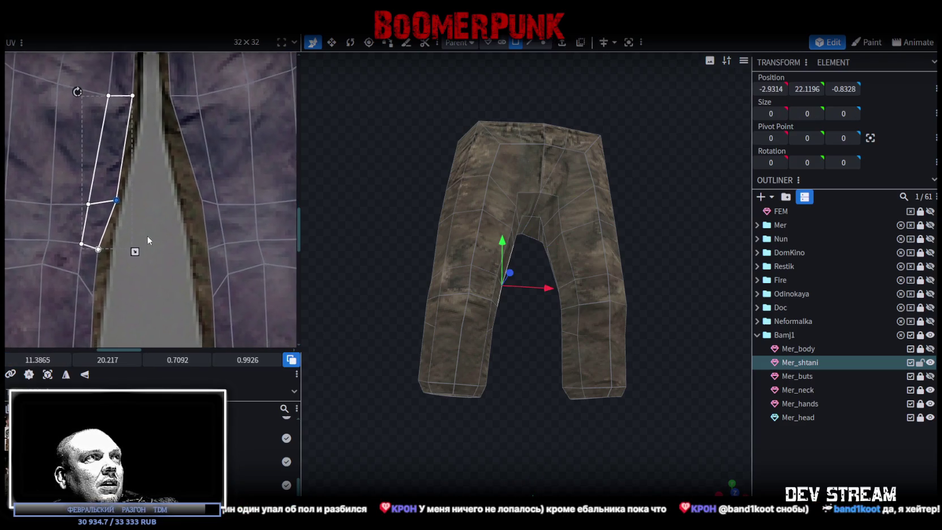
Move the mirrored inner-leg faces' vertices onto the gray gap's right and left edges
middle_drag(147, 236, 183, 195)
click(218, 187)
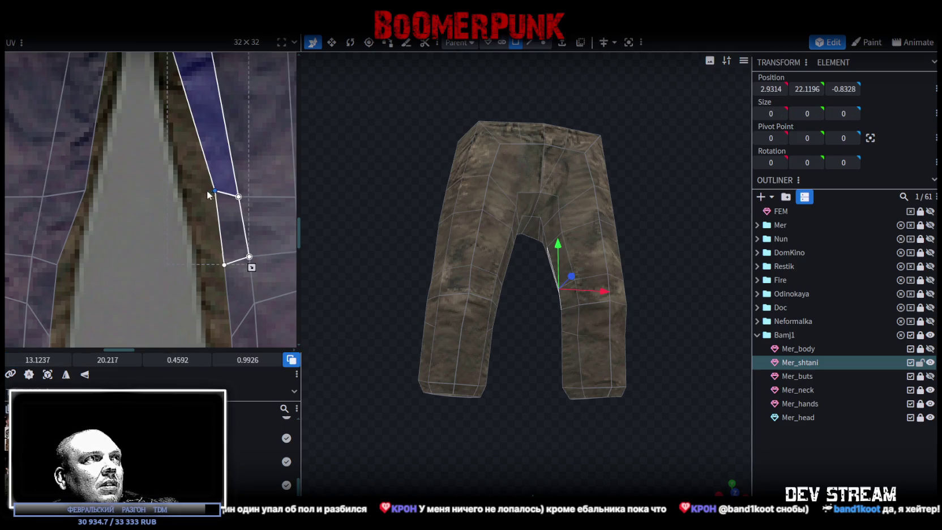
drag(212, 192, 188, 193)
middle_drag(99, 252, 129, 196)
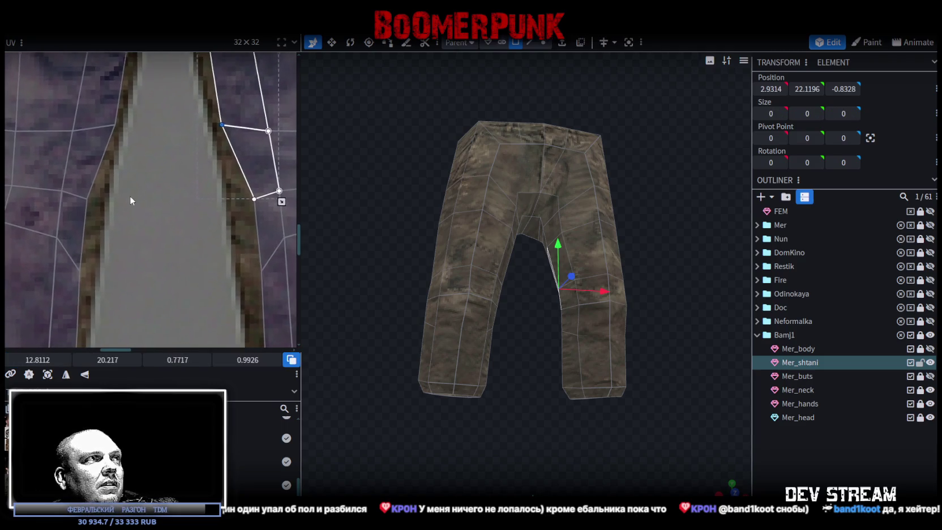
click(85, 187)
drag(89, 197, 102, 196)
Select the right-hand mirrored inner-leg face, then pick a hem face at the leg bottom
middle_drag(120, 205, 111, 242)
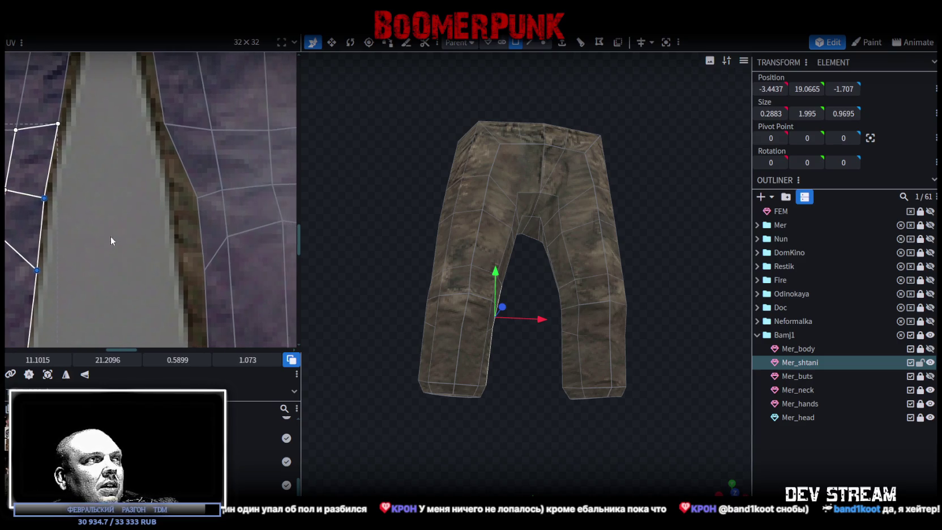
mouse_move(154, 186)
mouse_down()
mouse_move(205, 269)
mouse_move(188, 266)
mouse_up()
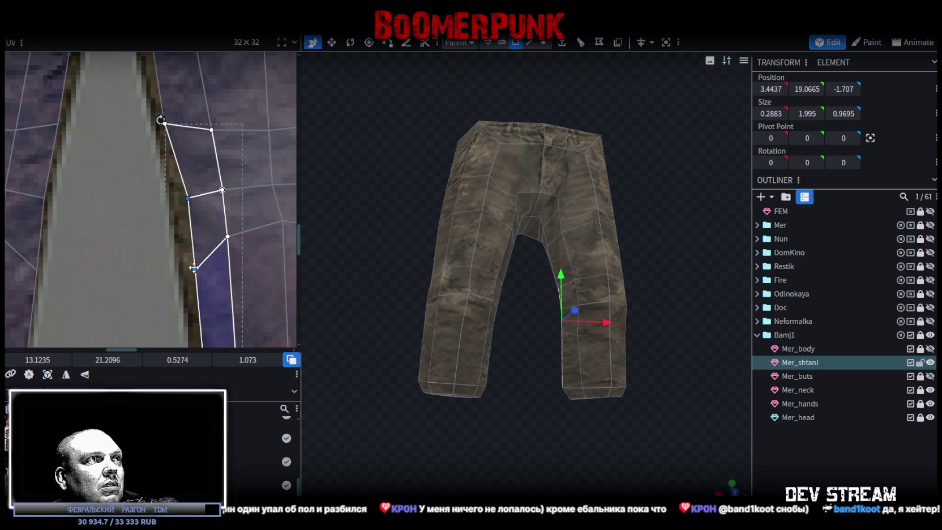
scroll(167, 229, down, 2)
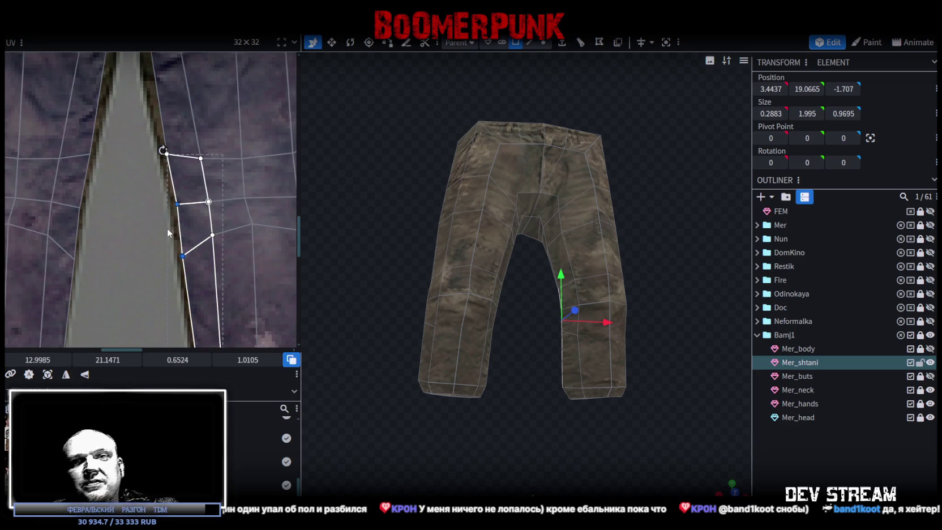
middle_drag(167, 228, 156, 129)
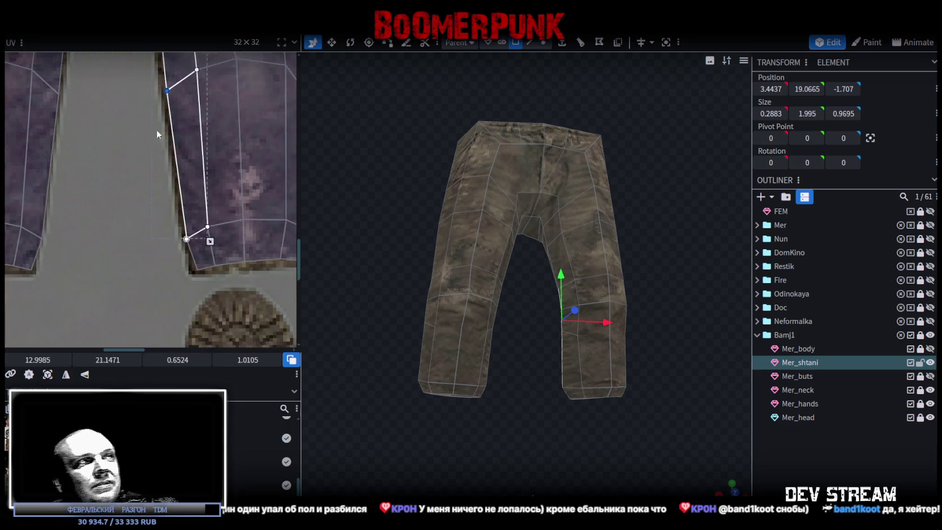
scroll(148, 164, down, 2)
scroll(101, 213, up, 2)
middle_drag(102, 213, 207, 233)
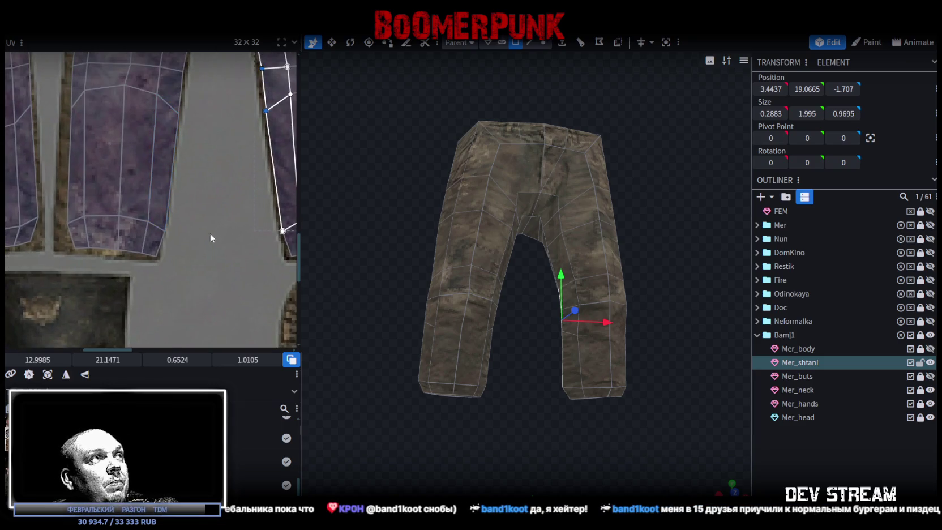
scroll(170, 252, up, 2)
scroll(159, 253, down, 2)
scroll(153, 272, up, 1)
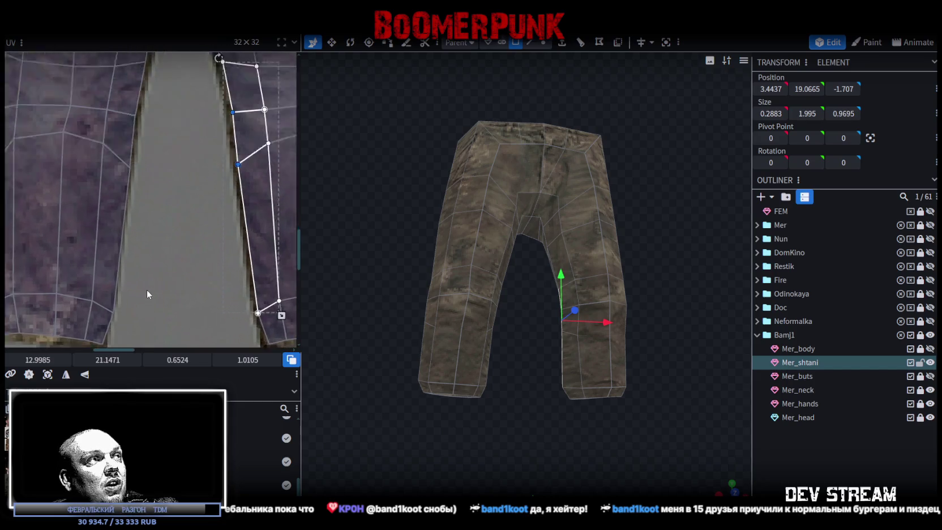
scroll(157, 277, down, 2)
click(142, 272)
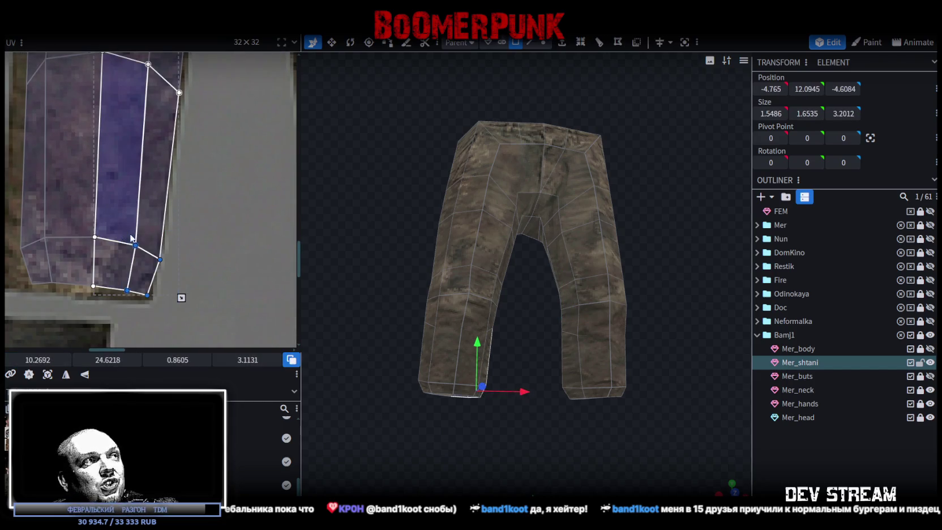
Nudge one hem face a texel left and its lower-right neighbour to the right
scroll(165, 270, up, 2)
drag(162, 262, 162, 262)
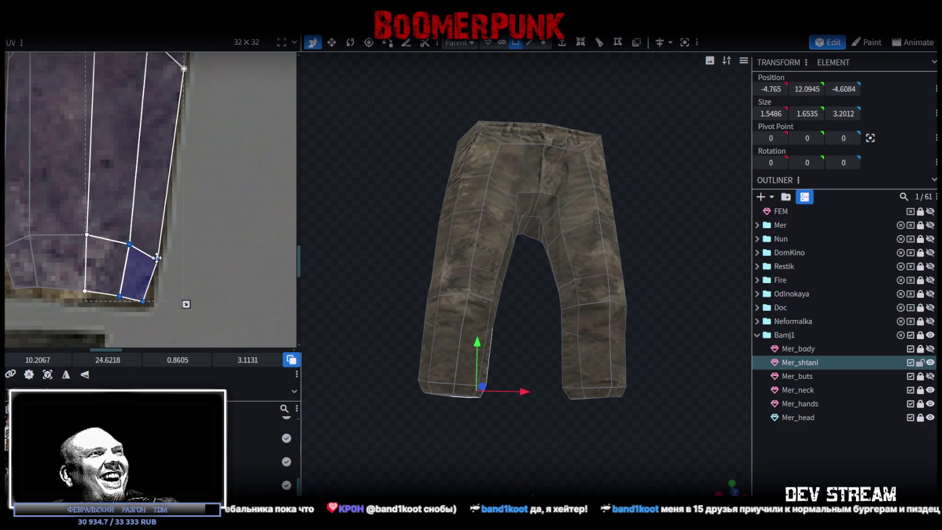
scroll(161, 262, up, 1)
key(Left)
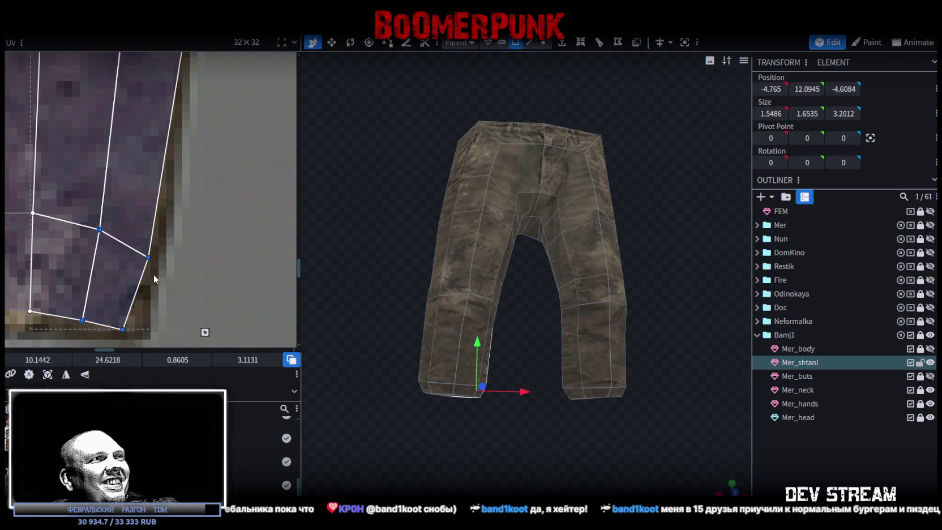
click(122, 324)
key(Right)
key(Right)
Select the strip of four hem faces, narrowing it to the middle two
scroll(94, 290, down, 1)
middle_drag(94, 290, 142, 288)
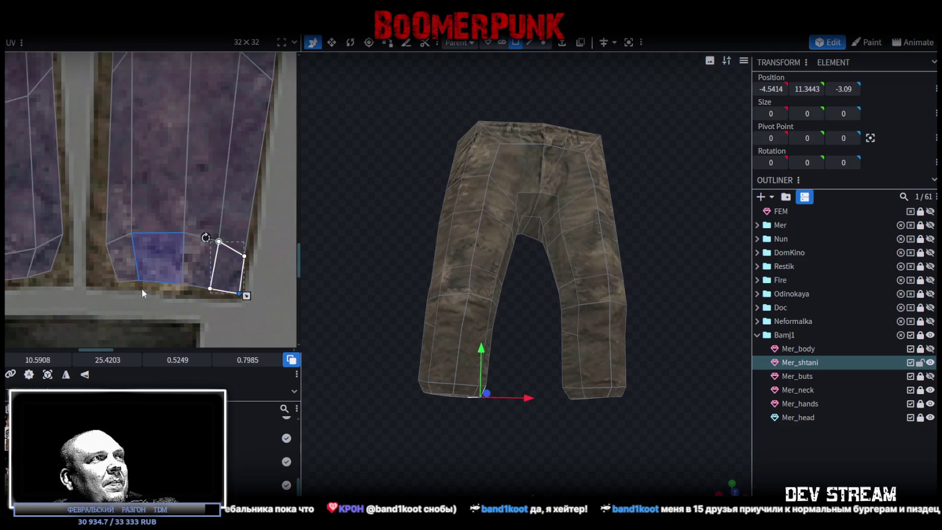
scroll(139, 277, up, 1)
mouse_move(139, 280)
mouse_down()
mouse_move(246, 260)
mouse_move(230, 290)
mouse_up()
click(191, 282)
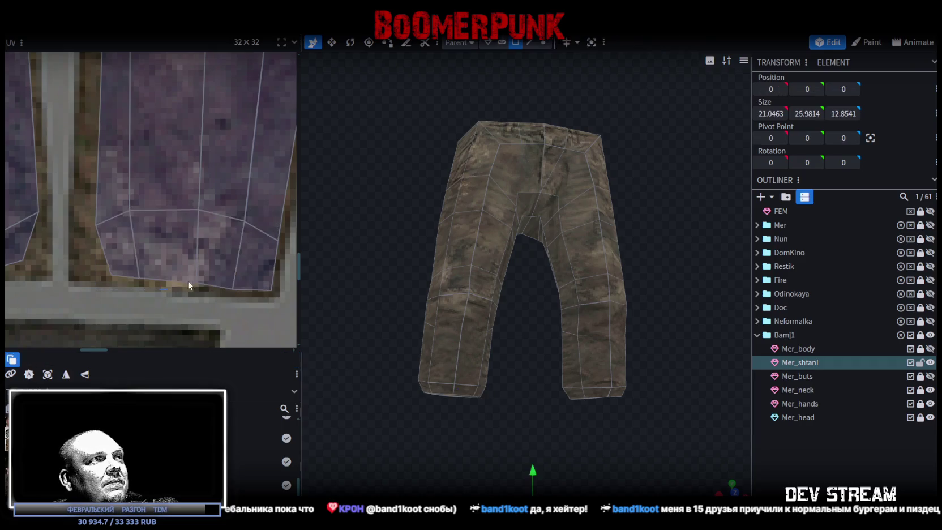
Drag the left hem face's bottom-left corner and the tall face's left vertex outward
click(113, 271)
drag(107, 280, 75, 277)
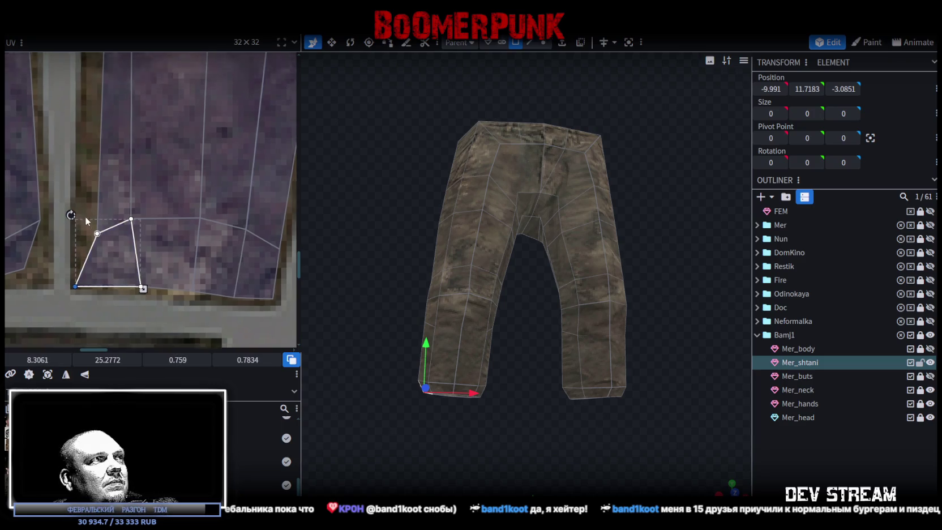
shift+click(91, 261)
scroll(110, 285, up, 2)
drag(103, 269, 87, 264)
scroll(105, 191, up, 3)
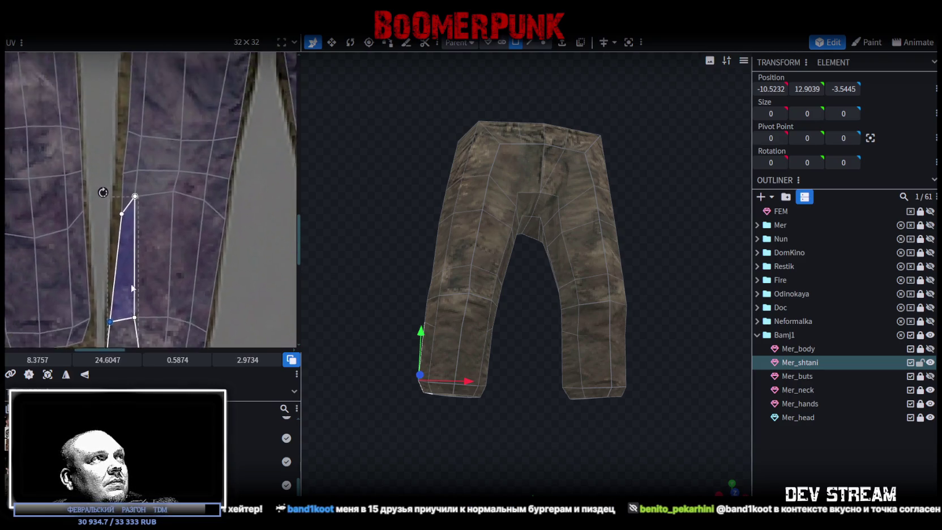
Move a vertex of the strip's lower quad face left onto the texture edge
scroll(112, 194, up, 3)
click(150, 274)
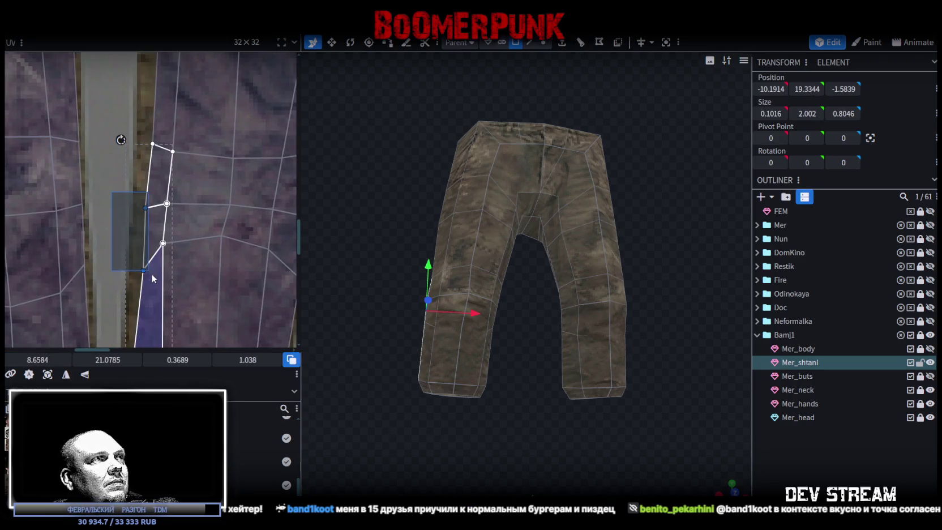
drag(149, 277, 142, 270)
scroll(142, 192, up, 3)
click(160, 218)
click(154, 202)
drag(154, 202, 150, 202)
Shift the left edge of the quad between the strip vertices onto the texture border
scroll(165, 216, down, 5)
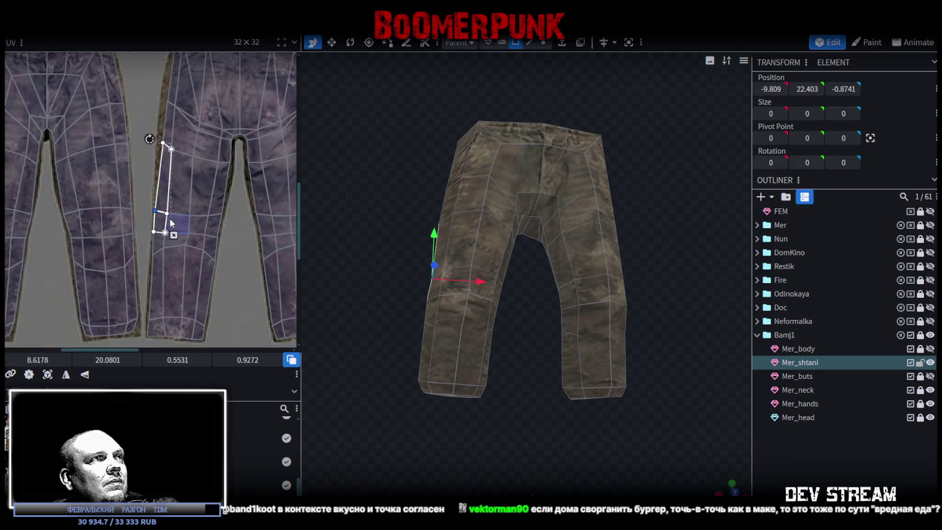
scroll(152, 262, up, 1)
scroll(124, 202, up, 1)
scroll(123, 201, up, 2)
drag(126, 224, 137, 261)
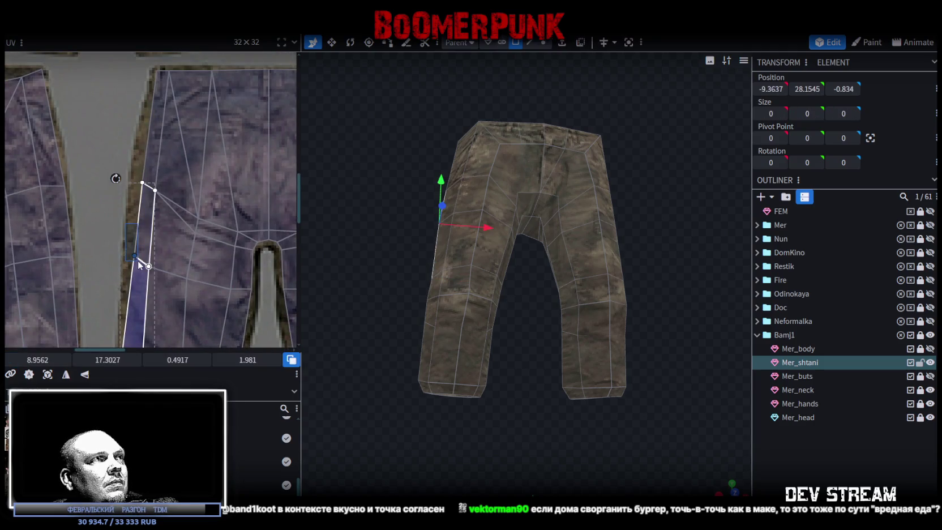
shift+drag(124, 192, 161, 172)
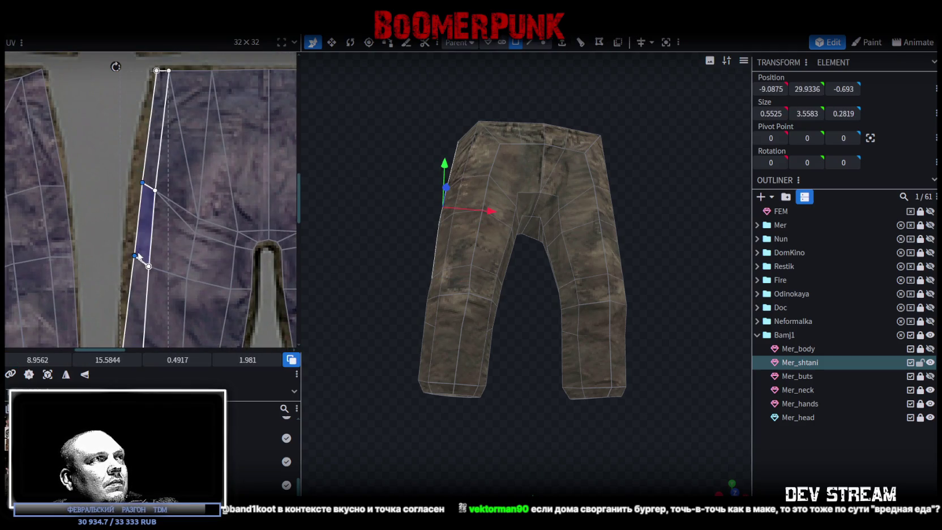
scroll(134, 257, up, 1)
drag(134, 256, 124, 255)
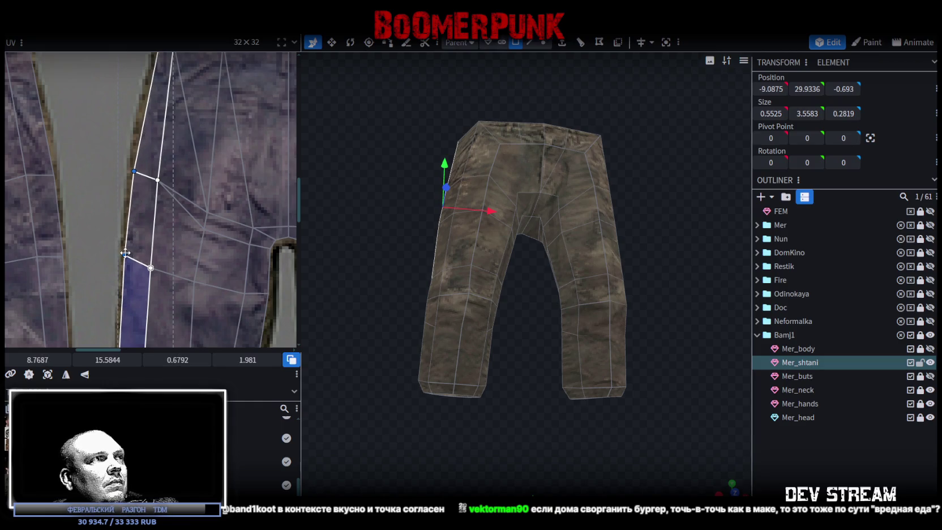
scroll(155, 183, up, 3)
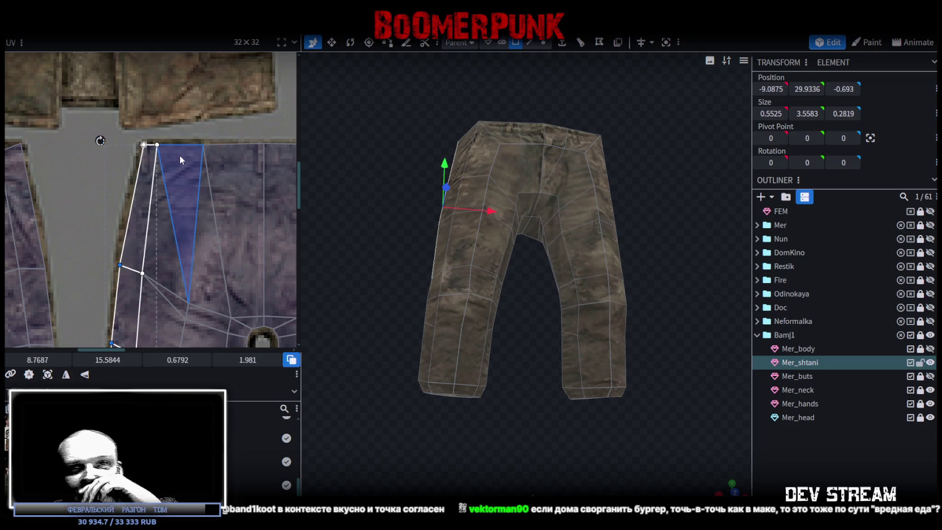
Align a strip vertex with the pants' right edge and nudge a top-edge vertex
middle_drag(200, 189, 63, 161)
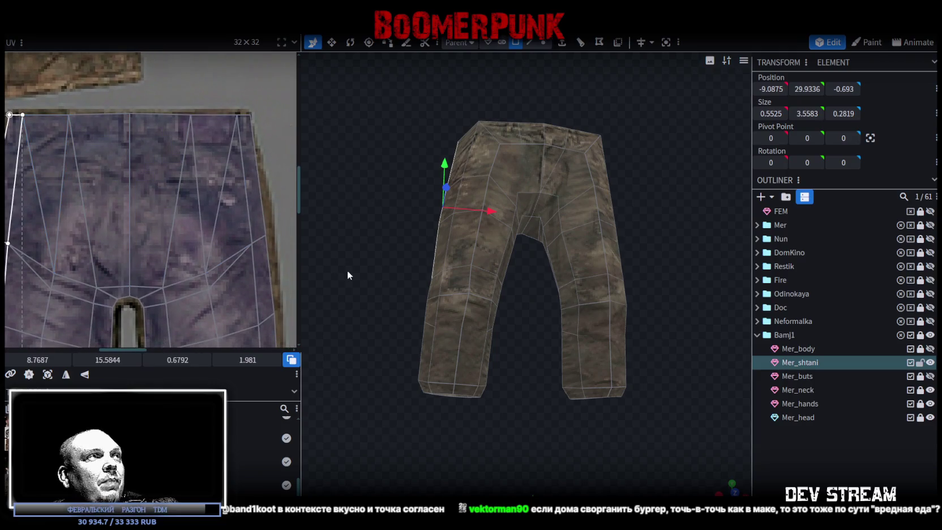
scroll(262, 218, up, 2)
scroll(227, 203, up, 2)
drag(186, 219, 195, 217)
scroll(199, 163, up, 3)
click(159, 112)
drag(162, 111, 160, 110)
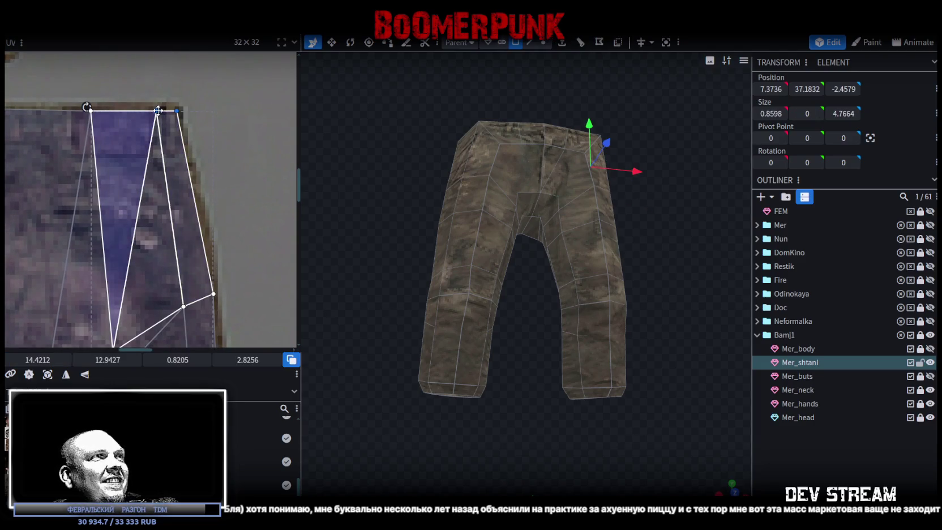
Save the model with Ctrl+S
scroll(193, 252, down, 2)
scroll(195, 278, down, 3)
scroll(199, 305, down, 2)
scroll(204, 283, down, 2)
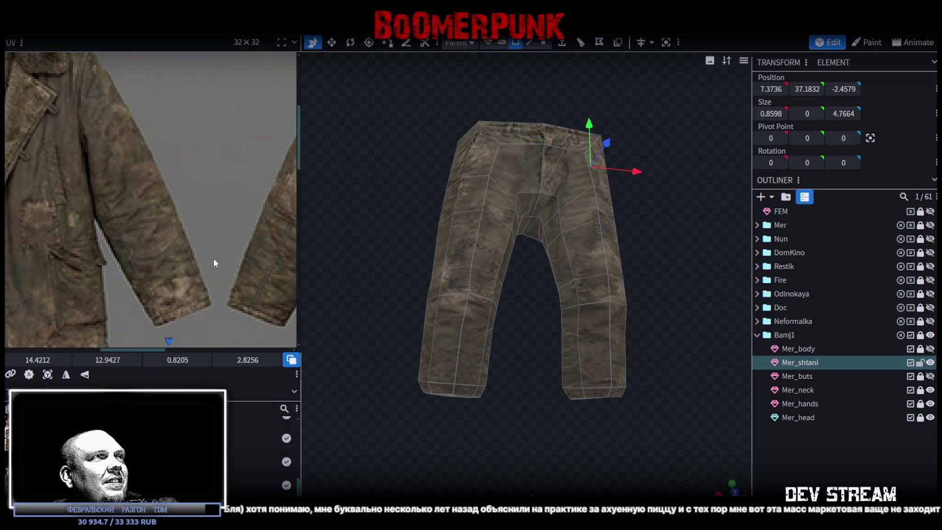
scroll(198, 215, down, 2)
key(ctrl+s)
Nudge the leg strip's UV corner slightly right onto the trouser seam
scroll(210, 170, up, 3)
scroll(209, 113, up, 3)
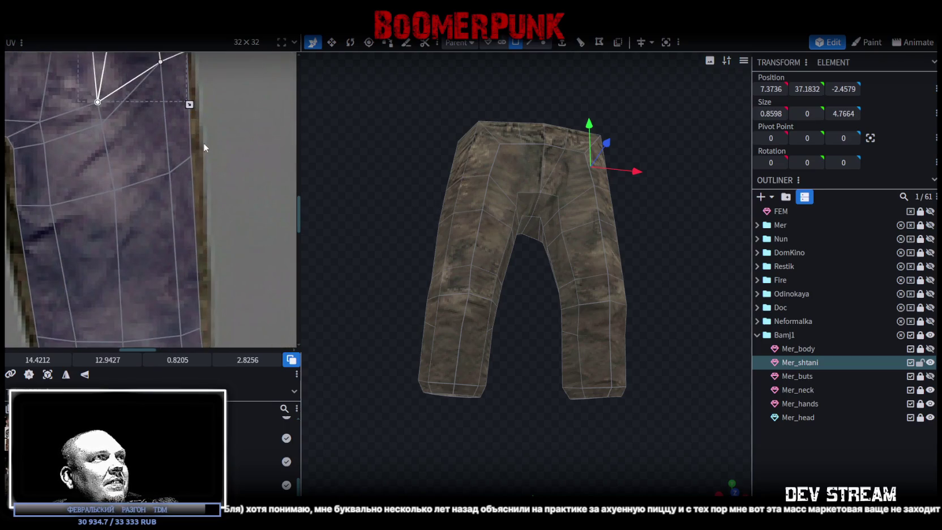
click(194, 157)
drag(194, 158, 196, 158)
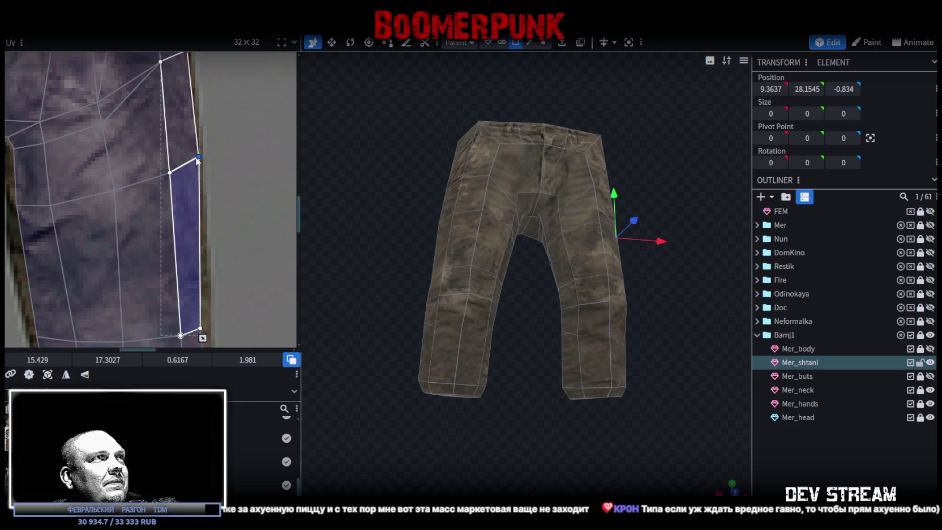
middle_drag(205, 178, 208, 129)
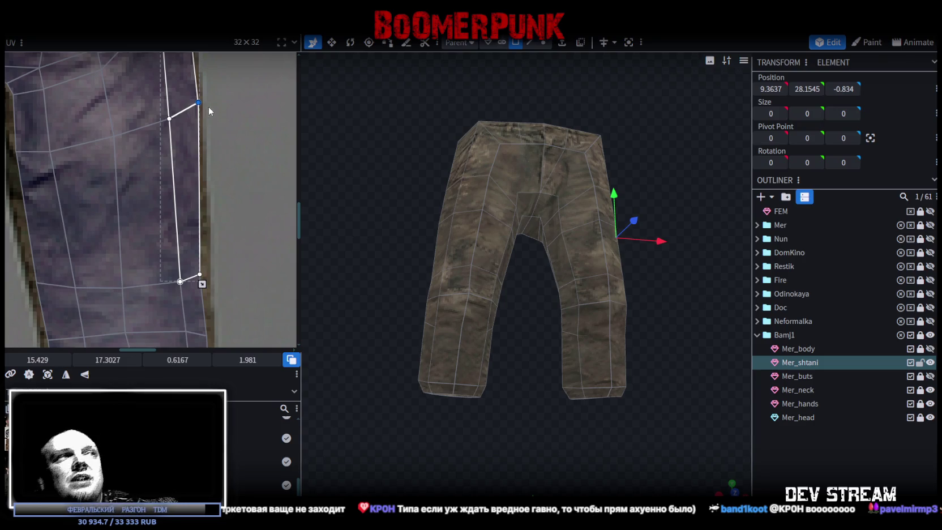
Select the crotch faces on both legs and move a crotch UV corner to match the texture
shift+click(195, 306)
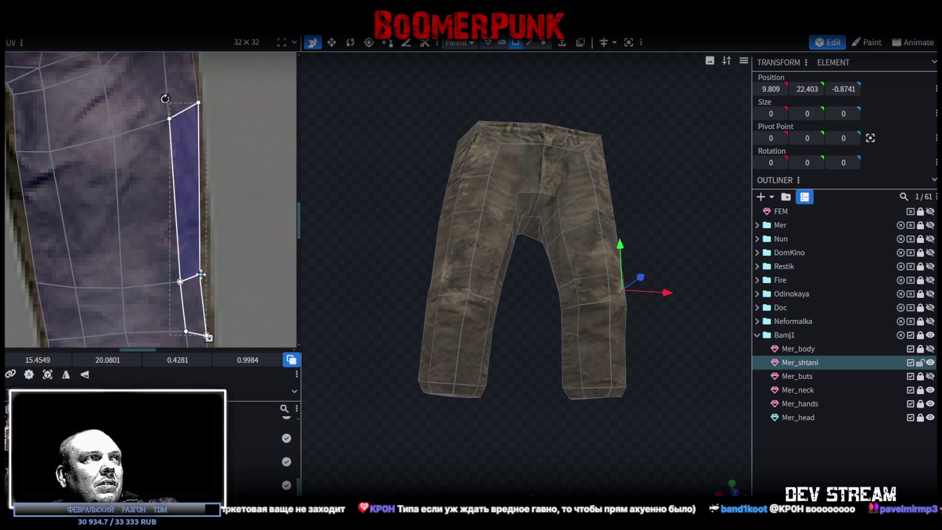
scroll(218, 278, down, 4)
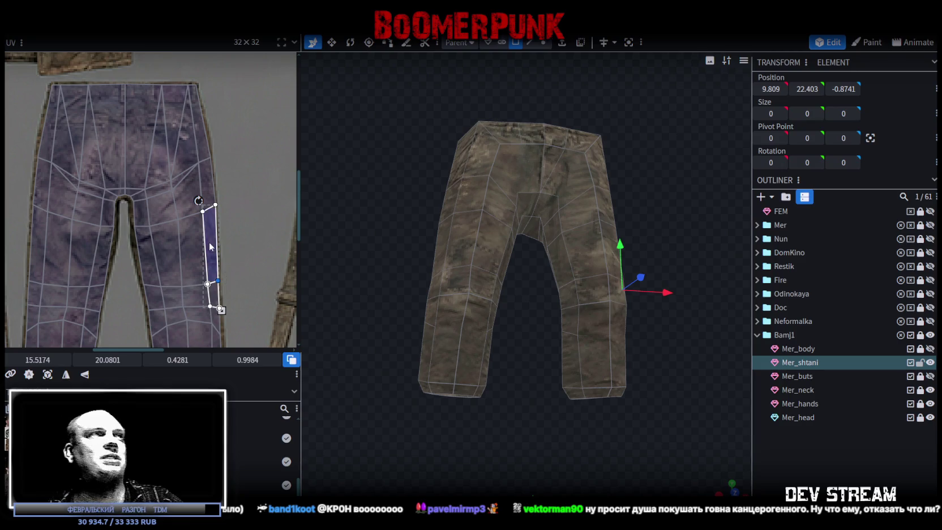
scroll(113, 193, up, 2)
scroll(93, 186, up, 2)
scroll(150, 211, up, 3)
click(186, 201)
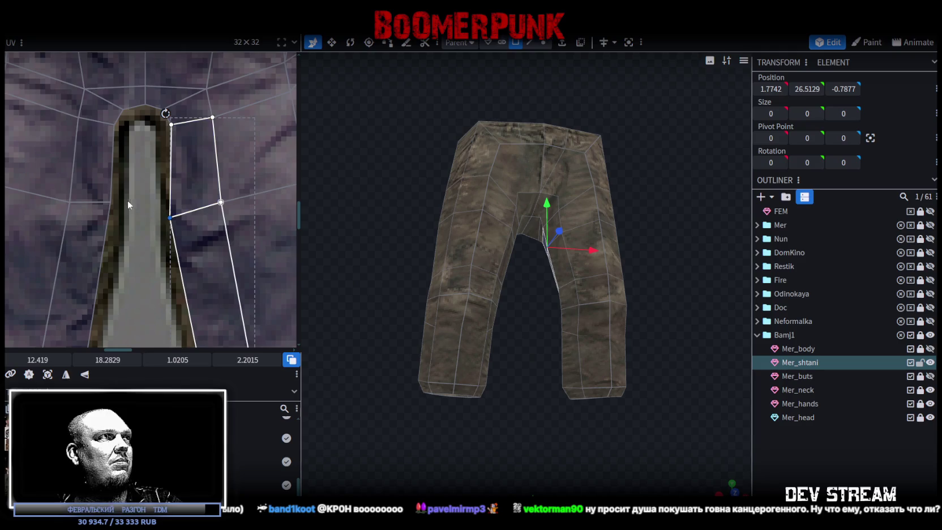
click(108, 203)
drag(111, 209, 113, 218)
Inspect the pants from behind, clear the selection, and save as TDMchars2.bbmodel
scroll(149, 219, down, 2)
scroll(220, 250, down, 2)
scroll(159, 189, down, 2)
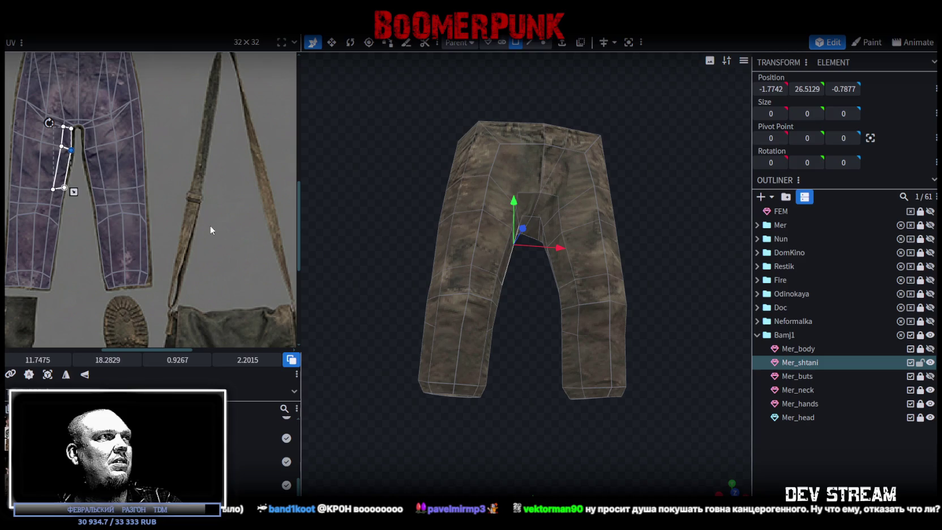
middle_drag(210, 229, 221, 193)
scroll(186, 201, down, 2)
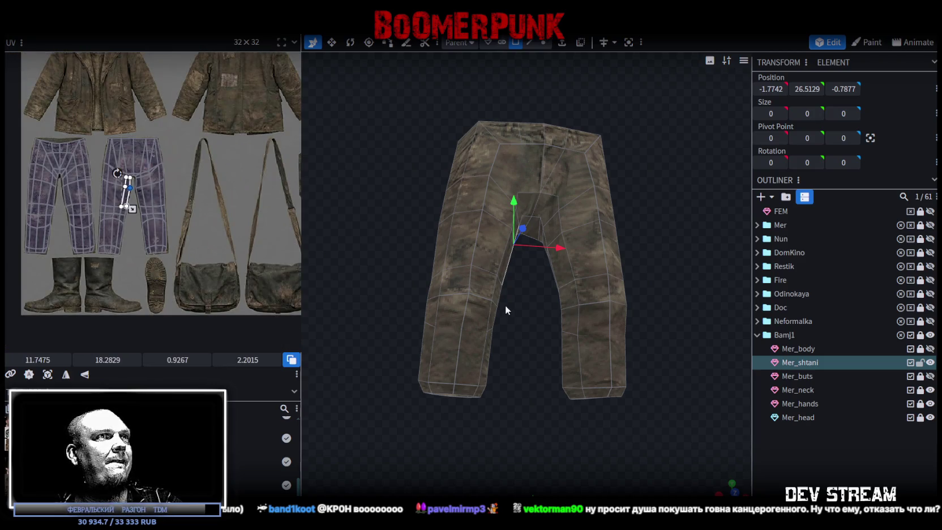
click(473, 304)
drag(505, 359, 615, 335)
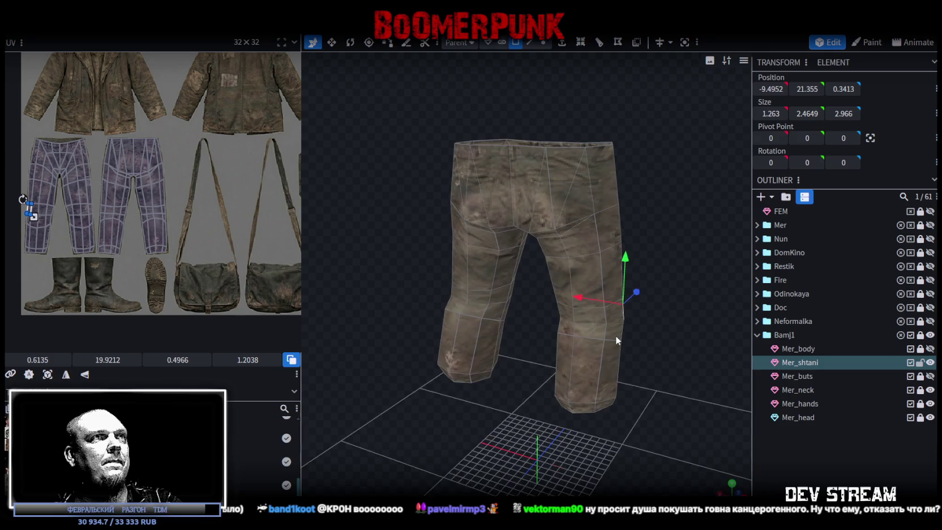
click(824, 449)
mouse_move(417, 419)
mouse_down()
mouse_move(474, 297)
mouse_move(600, 285)
mouse_move(495, 360)
mouse_move(449, 340)
mouse_move(468, 312)
mouse_move(524, 301)
mouse_up()
key(ctrl+s)
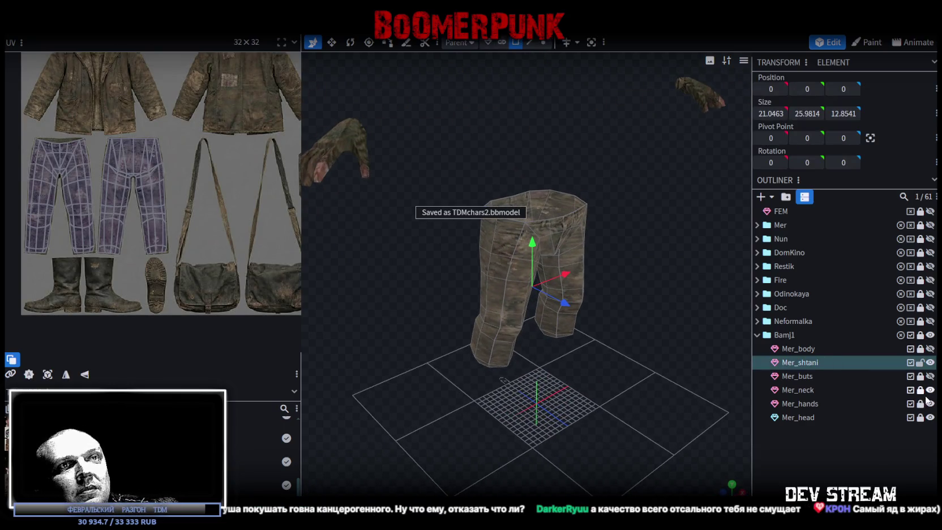
Unhide Mer_buts and orbit around the character to view boots, trousers, head and hands
click(930, 376)
mouse_move(725, 317)
mouse_down()
mouse_move(665, 322)
mouse_move(642, 340)
mouse_move(557, 303)
mouse_move(530, 337)
mouse_up()
click(795, 449)
mouse_move(787, 442)
mouse_down()
mouse_move(745, 415)
mouse_move(706, 439)
mouse_move(650, 348)
mouse_move(516, 348)
mouse_move(427, 364)
mouse_move(412, 317)
mouse_move(670, 310)
mouse_up()
scroll(745, 415, up, 2)
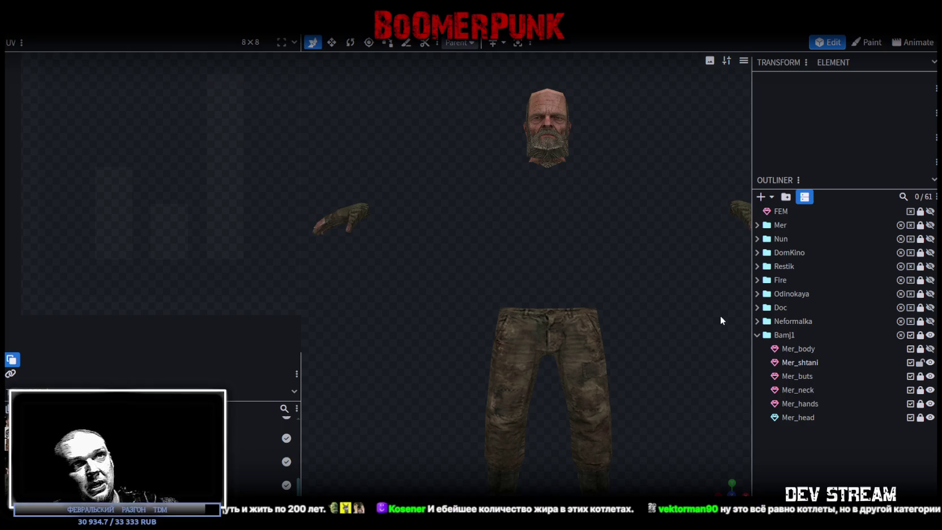
scroll(719, 315, down, 2)
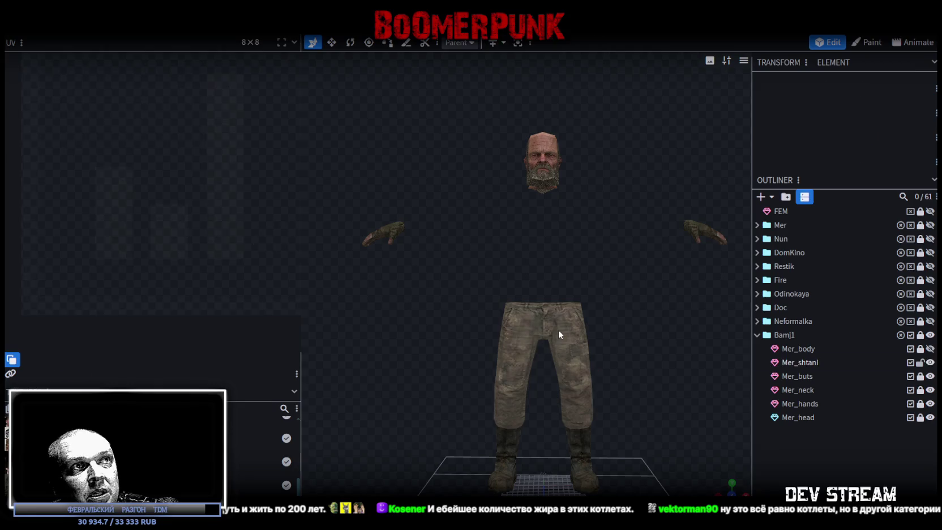
Select the Mer_shtani pants and pick their front waistband face to see its UVs
click(558, 329)
mouse_move(635, 335)
mouse_down()
mouse_move(699, 333)
mouse_move(654, 321)
mouse_move(653, 309)
mouse_up()
scroll(692, 301, up, 2)
click(558, 326)
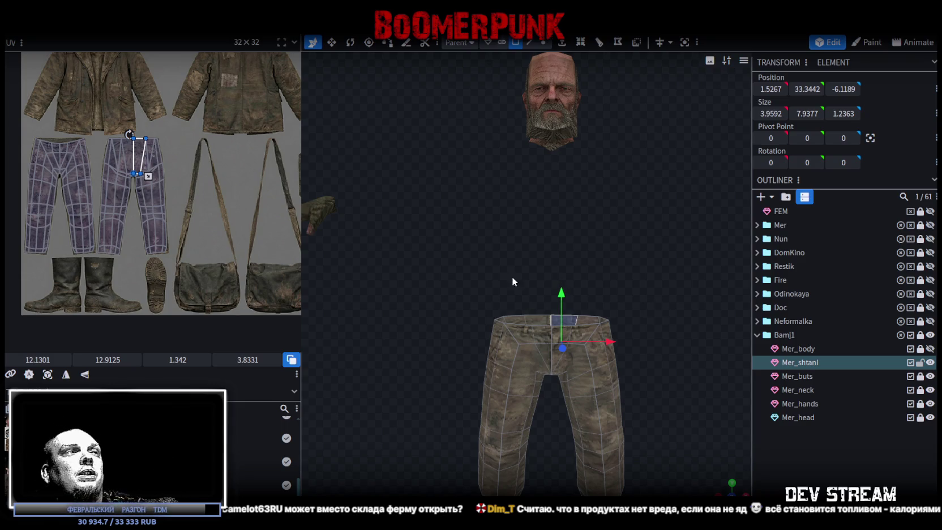
scroll(227, 253, right, 2)
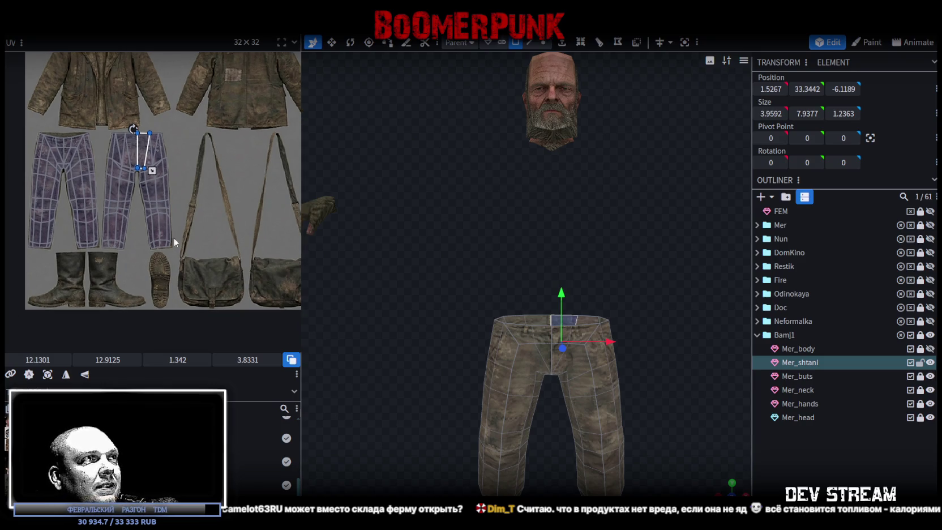
scroll(154, 238, right, 2)
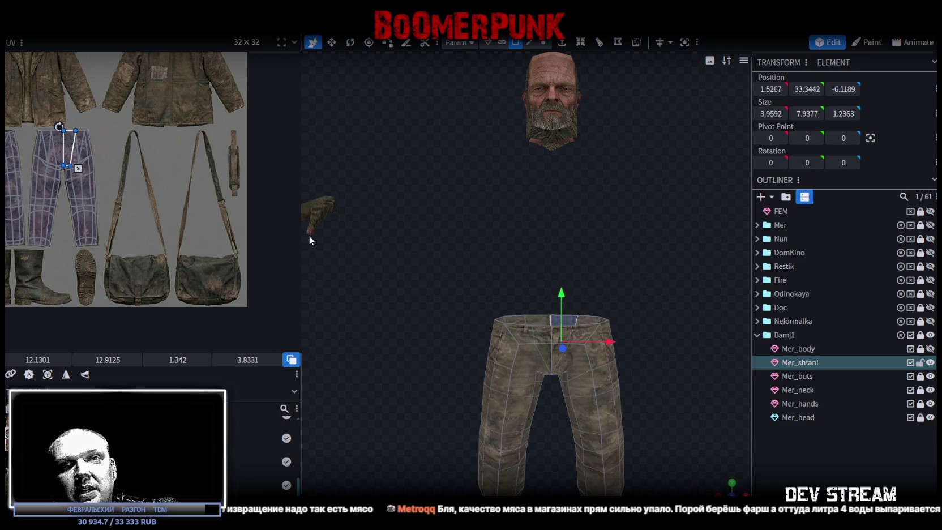
mouse_move(309, 235)
mouse_down()
mouse_move(543, 319)
mouse_move(709, 309)
mouse_move(695, 277)
mouse_move(515, 270)
mouse_move(500, 293)
mouse_move(506, 270)
mouse_up()
mouse_move(682, 456)
mouse_down()
mouse_move(692, 443)
mouse_move(659, 347)
mouse_move(618, 438)
mouse_move(615, 419)
mouse_up()
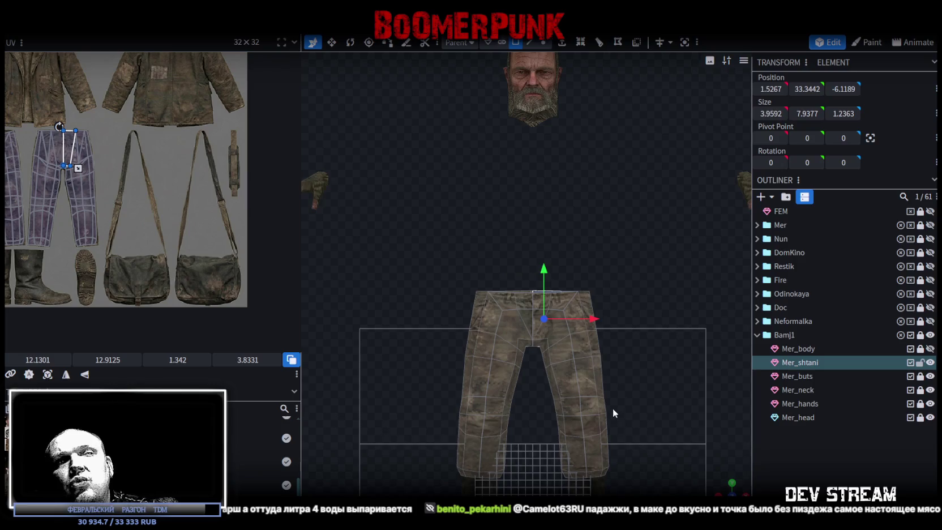
scroll(612, 408, up, 2)
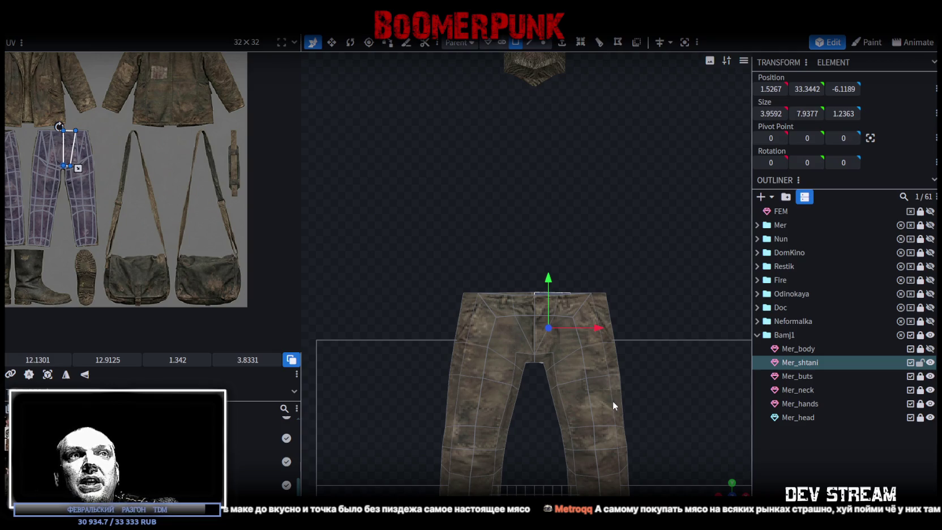
mouse_move(716, 474)
mouse_down()
mouse_move(418, 350)
mouse_move(310, 244)
mouse_up()
mouse_move(347, 314)
mouse_down()
mouse_move(397, 289)
mouse_move(650, 366)
mouse_move(700, 357)
mouse_up()
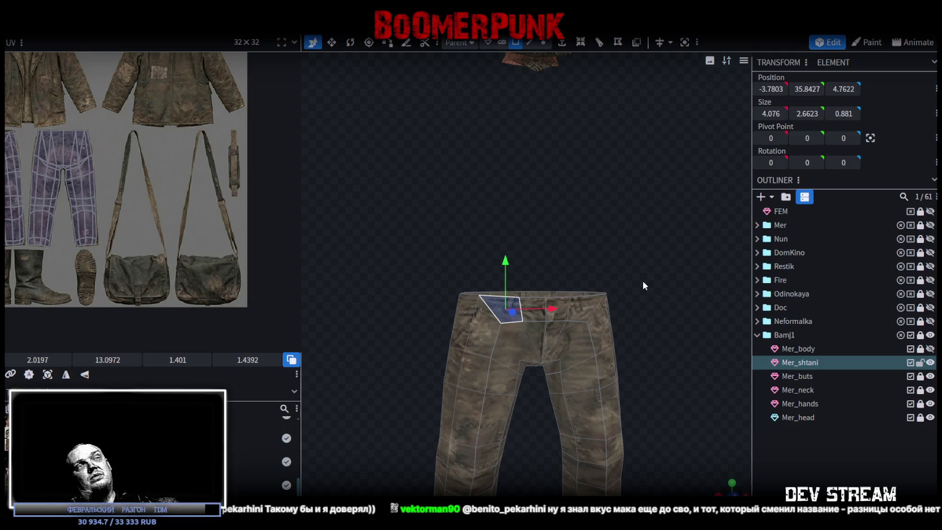
scroll(592, 312, down, 2)
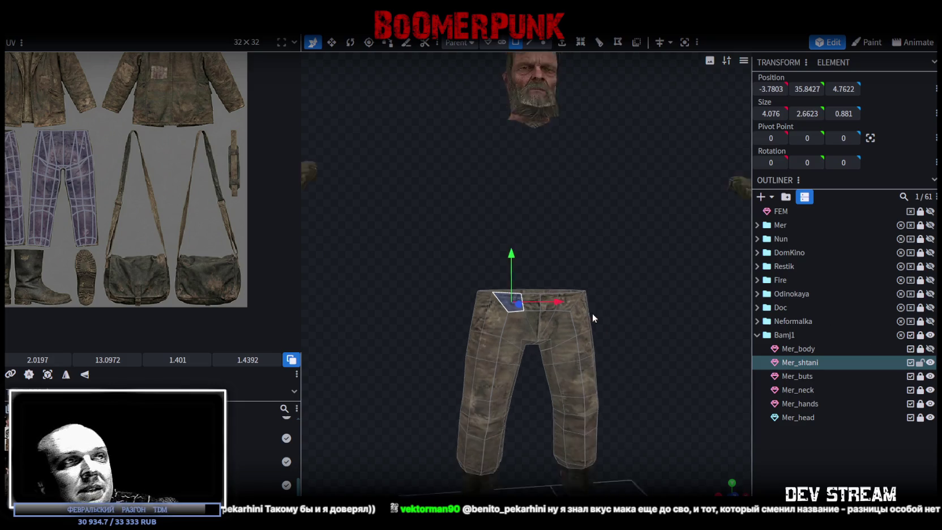
scroll(644, 351, down, 2)
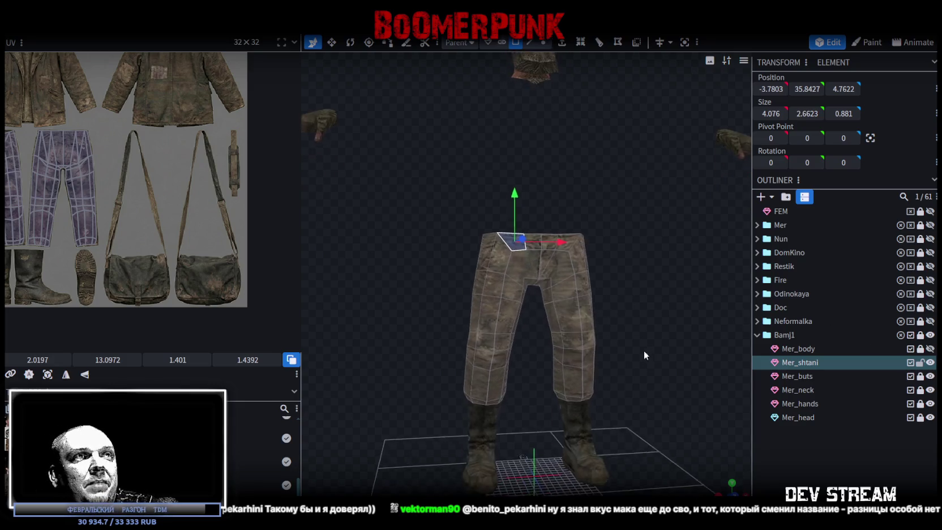
Clear the pants selection, then unlock, show and select the Mer_body jacket mesh
click(923, 363)
click(920, 349)
click(930, 349)
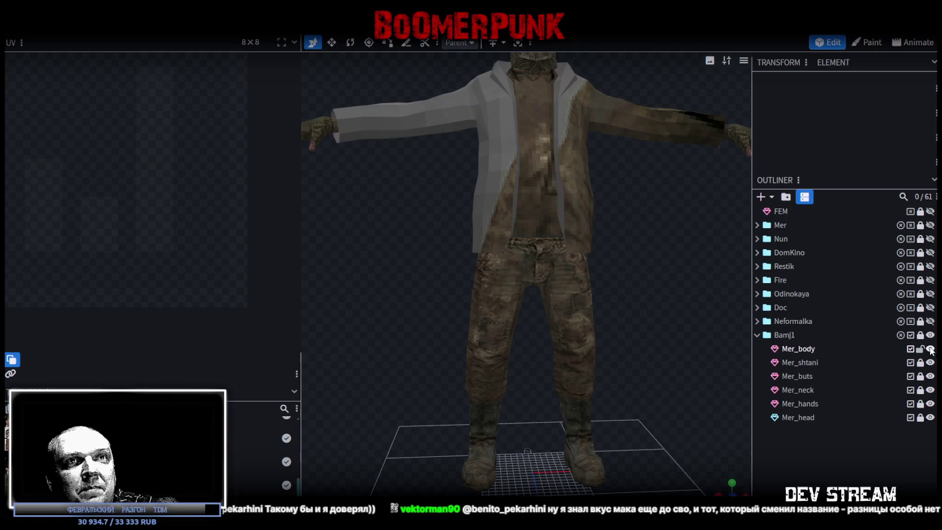
click(800, 349)
drag(669, 241, 632, 244)
Select a small jacket-front face, then two neighbouring collar faces
click(557, 217)
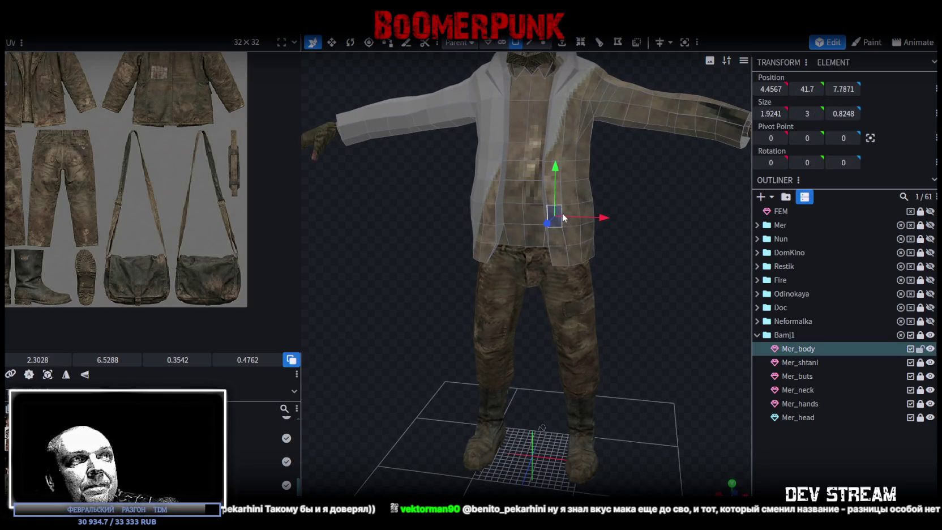
scroll(240, 195, down, 2)
drag(673, 233, 617, 267)
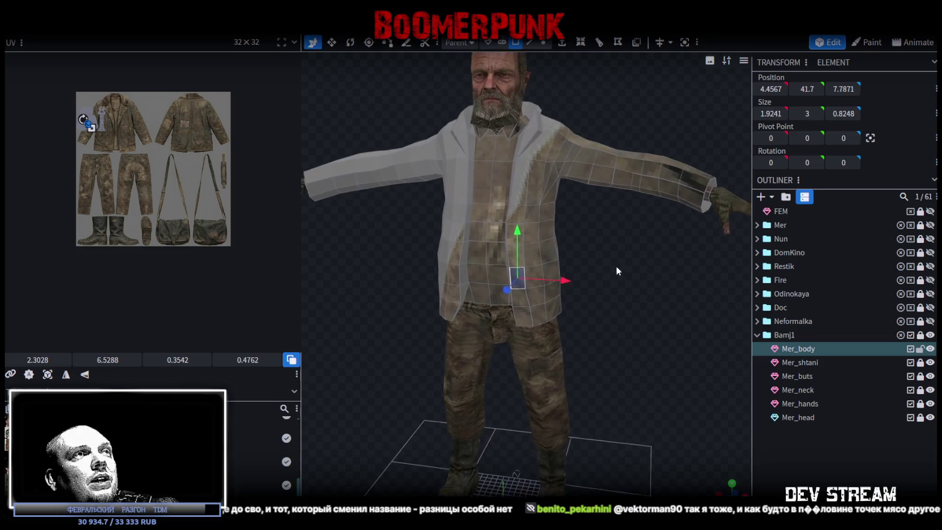
scroll(638, 272, up, 3)
scroll(653, 276, up, 2)
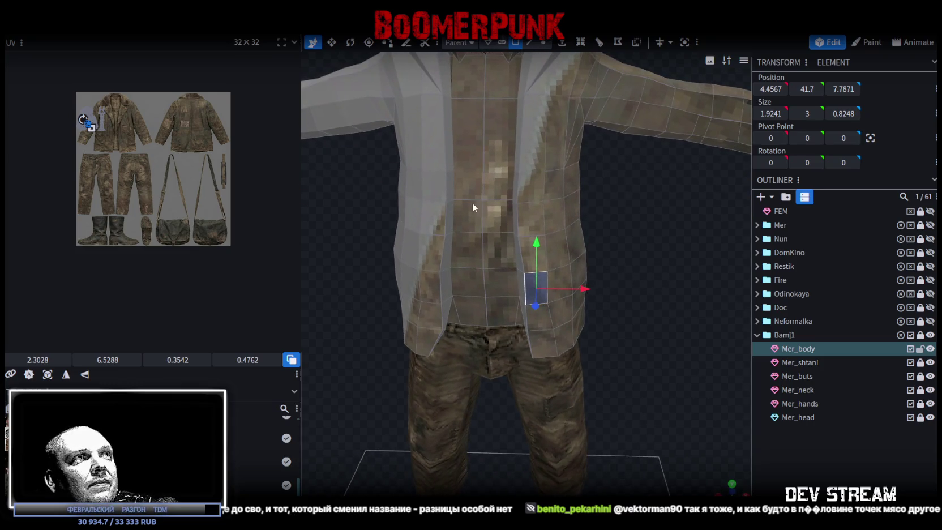
mouse_move(370, 218)
mouse_down()
mouse_move(489, 198)
mouse_move(295, 211)
mouse_up()
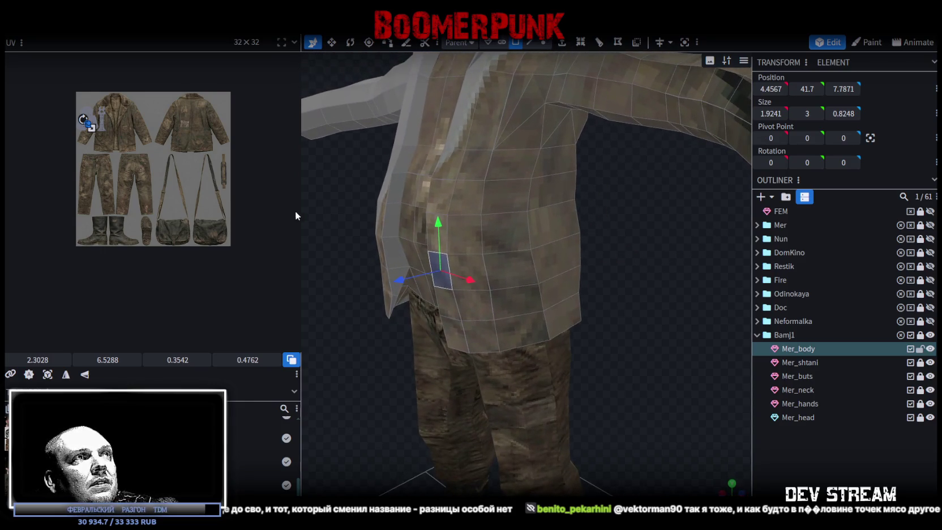
click(395, 188)
shift+click(415, 183)
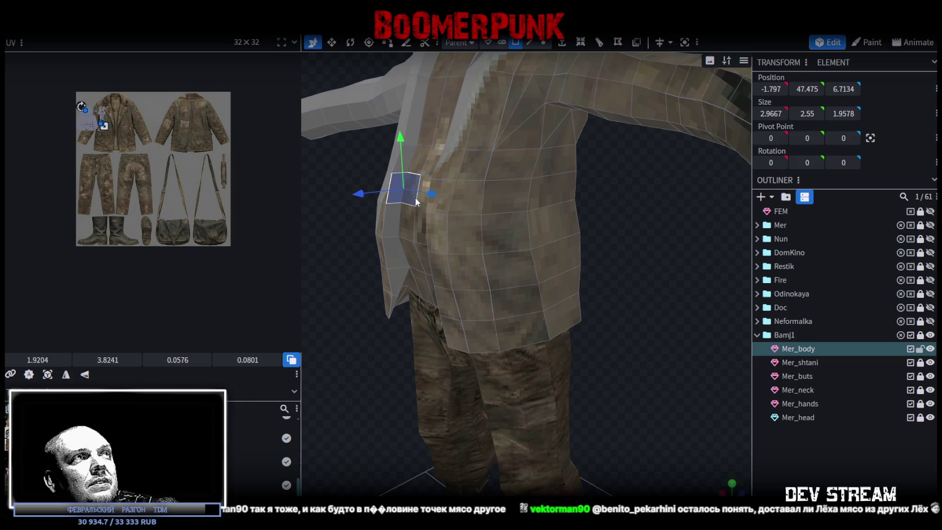
Select a row of jacket waist faces and zoom in on the side below the hand
shift+click(441, 210)
mouse_move(567, 235)
mouse_down()
mouse_move(702, 282)
mouse_move(614, 252)
mouse_up()
shift+click(431, 240)
mouse_move(432, 243)
mouse_down()
mouse_move(585, 220)
mouse_move(536, 220)
mouse_move(576, 217)
mouse_up()
shift+click(449, 184)
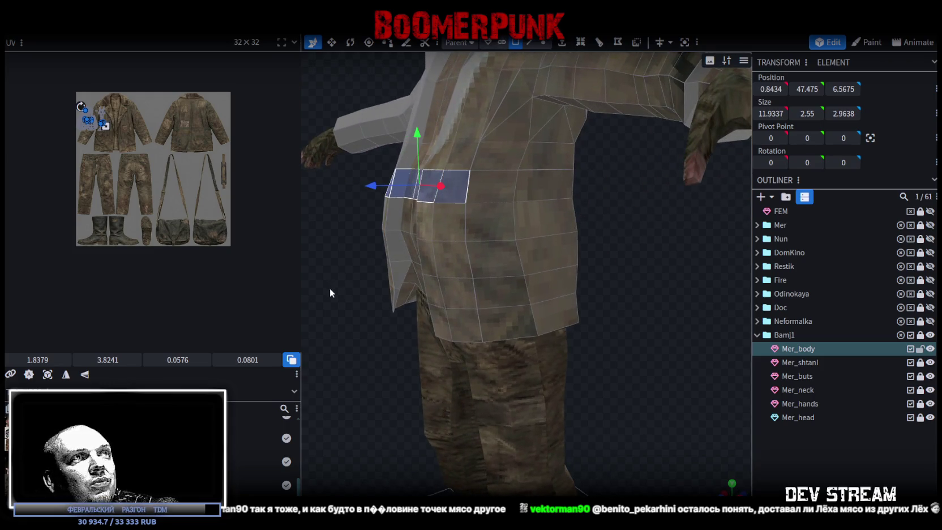
drag(348, 320, 445, 200)
shift+click(484, 188)
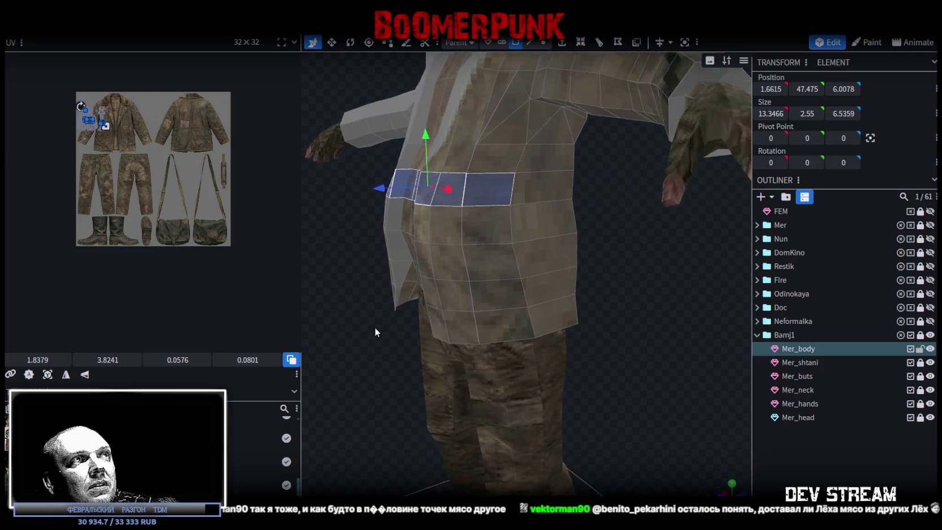
drag(370, 326, 633, 330)
drag(718, 459, 700, 389)
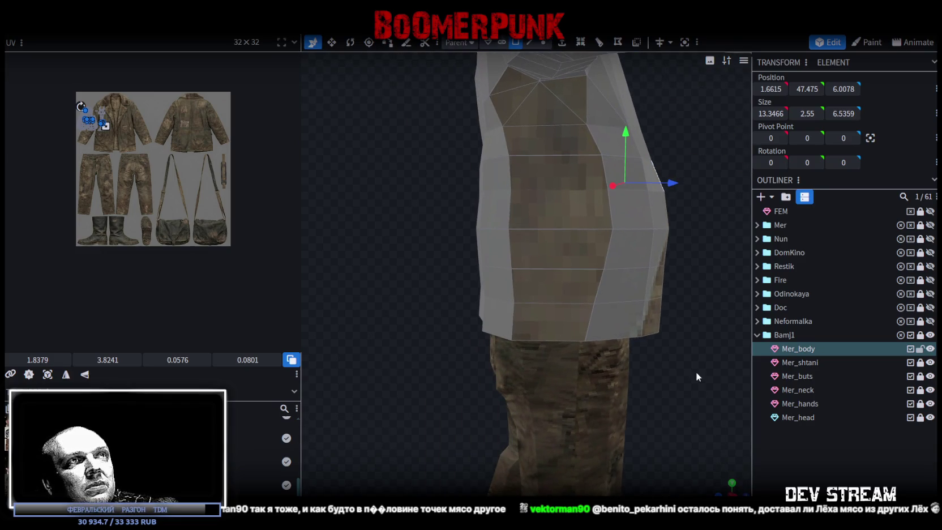
scroll(674, 277, up, 1)
scroll(655, 295, up, 2)
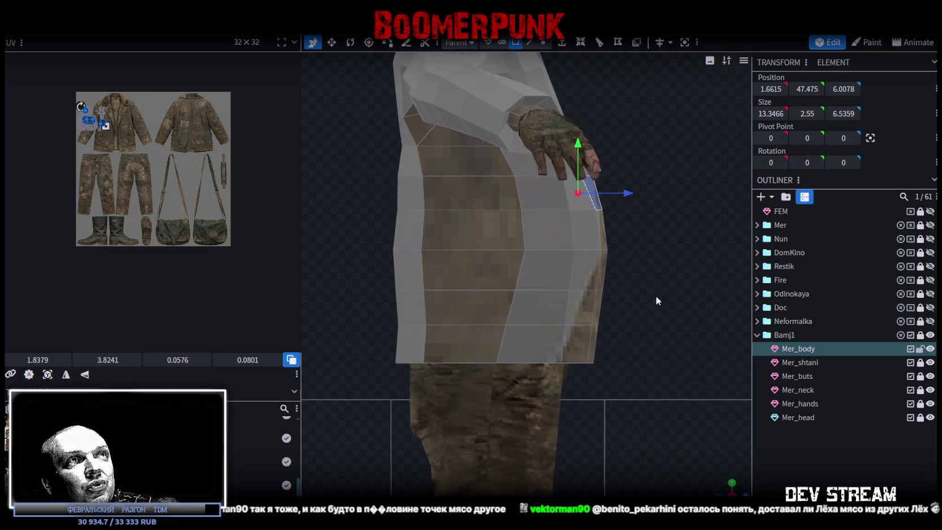
scroll(651, 231, up, 2)
scroll(679, 146, up, 2)
Push the top row of jacket side faces in by 1 and the lower row by 1.4
double_click(555, 148)
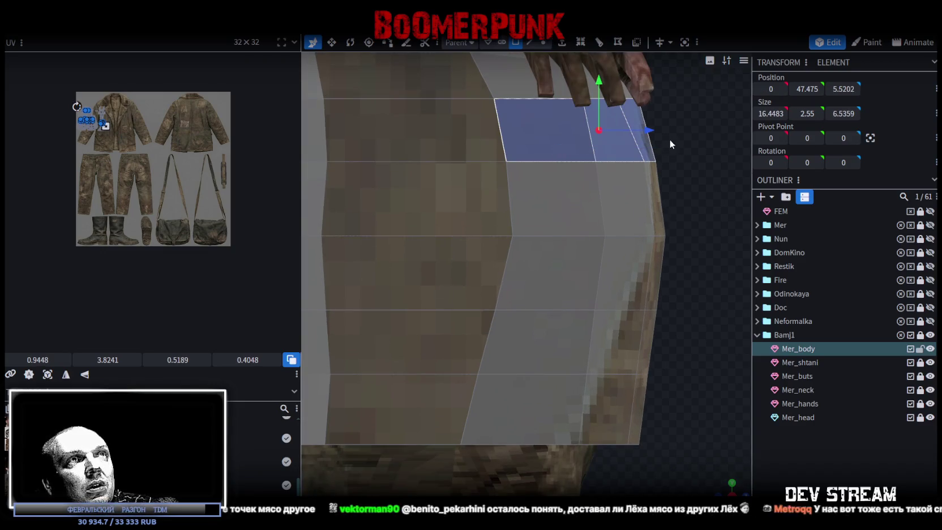
drag(626, 130, 623, 136)
scroll(662, 232, down, 2)
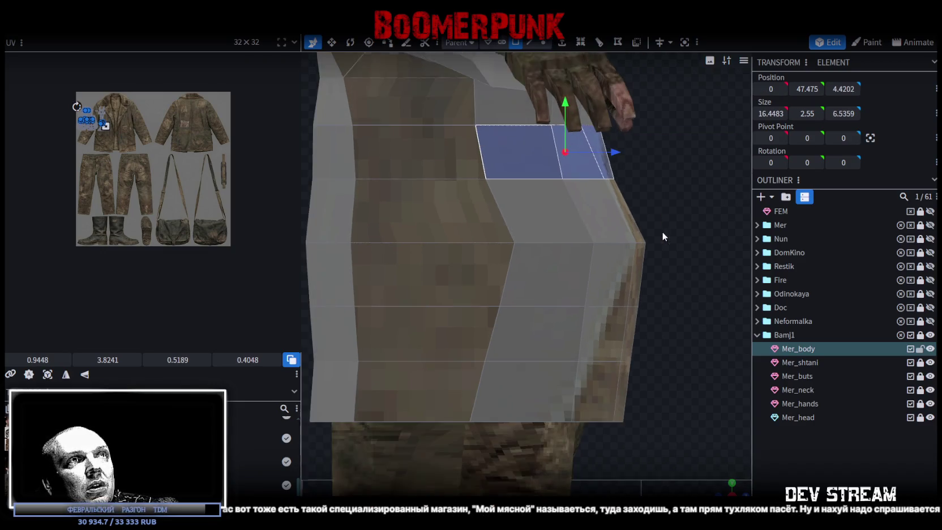
double_click(492, 273)
ctrl+click(498, 272)
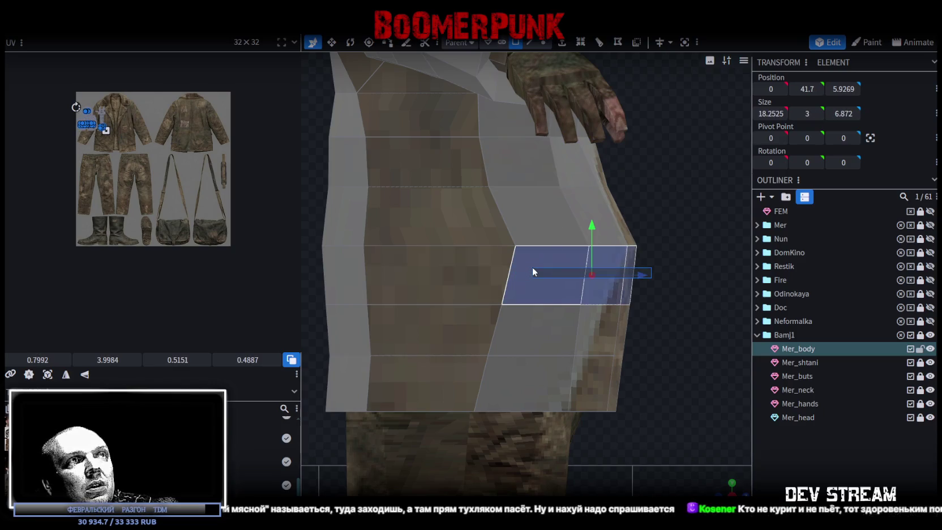
drag(644, 277, 615, 279)
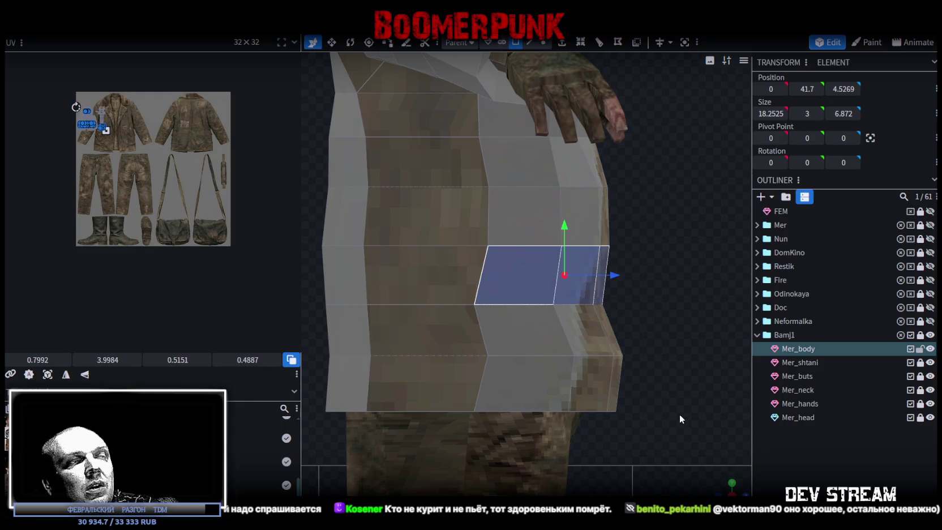
Move a vertical edge on the jacket side inward by 0.4
drag(731, 485, 707, 481)
scroll(672, 443, down, 5)
mouse_move(693, 366)
mouse_down()
mouse_move(726, 349)
mouse_move(821, 364)
mouse_up()
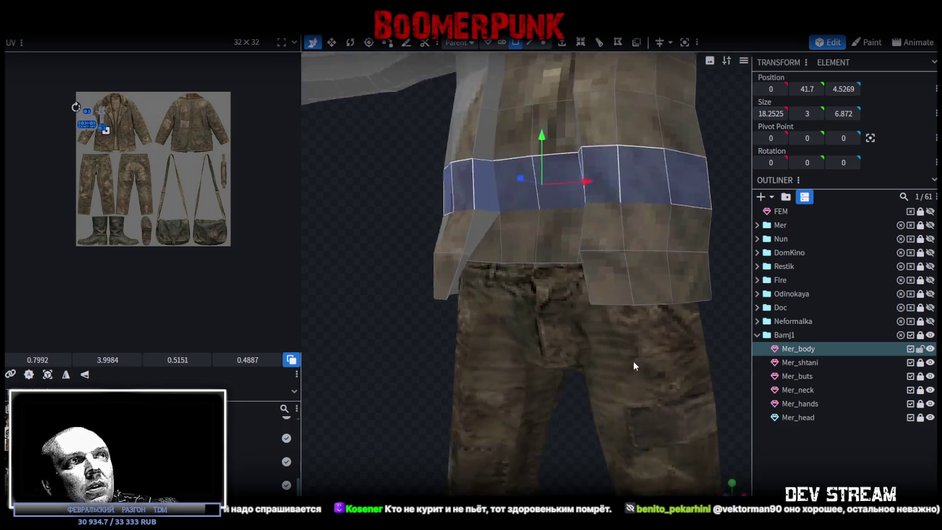
mouse_move(690, 320)
mouse_down()
mouse_move(526, 257)
mouse_move(680, 316)
mouse_up()
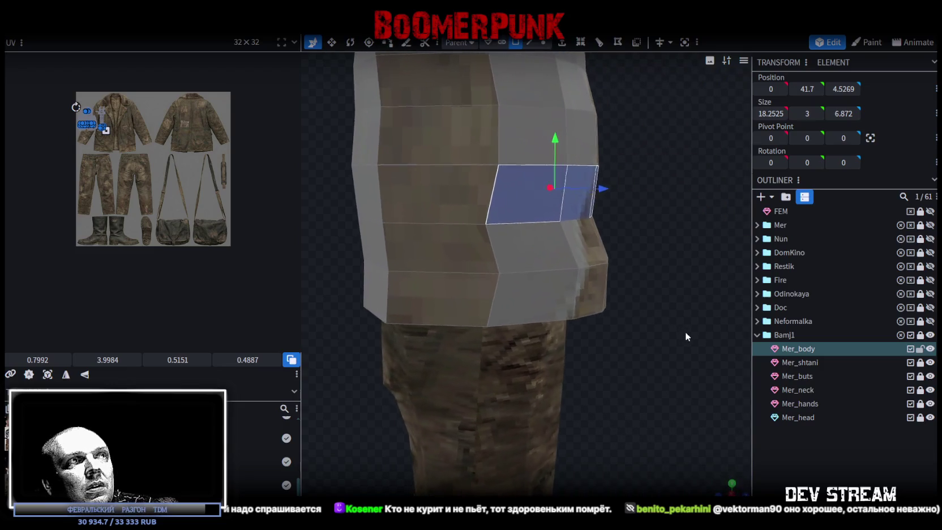
drag(626, 275, 529, 138)
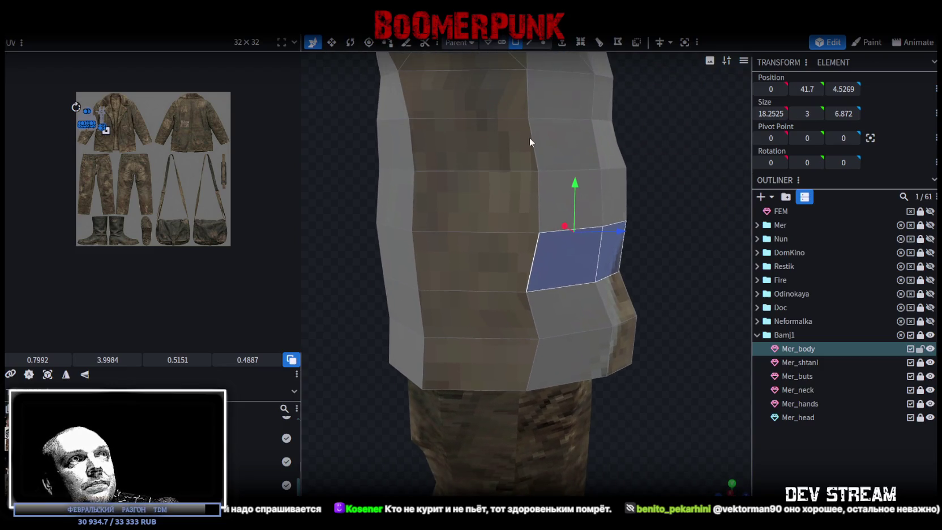
click(530, 41)
click(539, 195)
drag(577, 199, 648, 246)
Inspect the torso from several angles while picking candidate jacket faces
scroll(532, 245, down, 3)
mouse_move(532, 245)
mouse_down()
mouse_move(472, 171)
mouse_move(425, 164)
mouse_move(511, 191)
mouse_move(455, 183)
mouse_up()
click(416, 274)
mouse_move(416, 274)
mouse_down()
mouse_move(351, 338)
mouse_move(429, 326)
mouse_move(344, 380)
mouse_move(461, 416)
mouse_move(581, 426)
mouse_move(632, 322)
mouse_up()
click(515, 42)
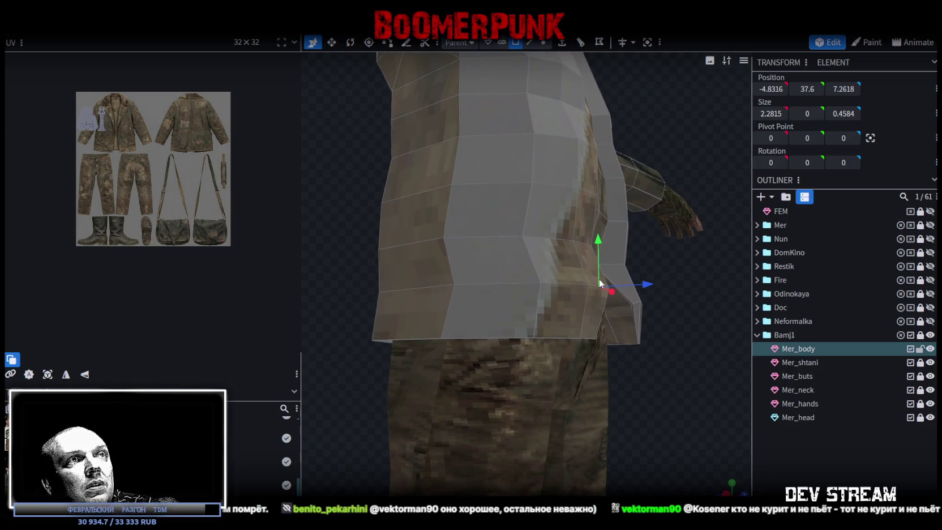
click(618, 321)
mouse_move(615, 321)
mouse_down()
mouse_move(603, 336)
mouse_move(623, 300)
mouse_move(703, 286)
mouse_move(703, 314)
mouse_move(665, 386)
mouse_up()
click(671, 279)
drag(699, 292, 474, 306)
click(379, 334)
mouse_move(392, 281)
mouse_down()
mouse_move(405, 383)
mouse_move(539, 414)
mouse_move(622, 391)
mouse_move(613, 360)
mouse_move(693, 376)
mouse_move(651, 339)
mouse_move(677, 248)
mouse_move(729, 237)
mouse_up()
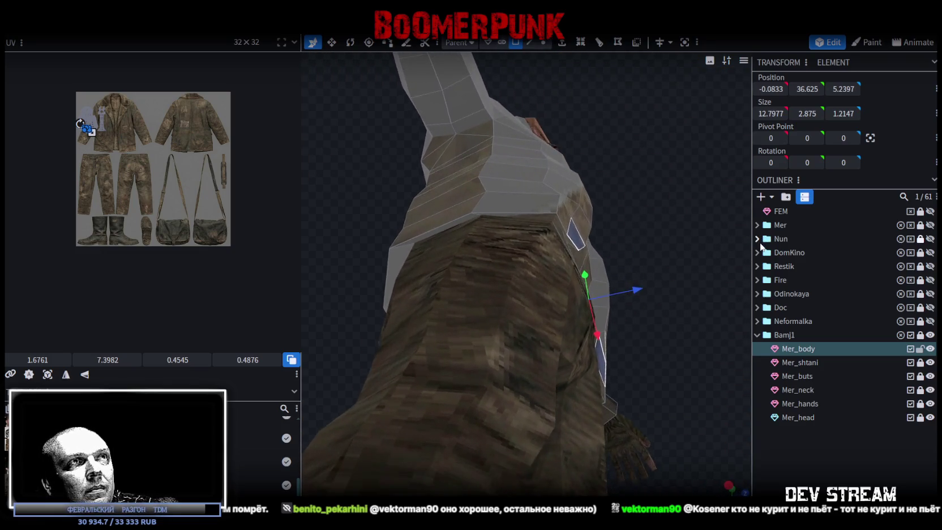
mouse_move(659, 242)
mouse_down()
mouse_move(462, 240)
mouse_move(436, 258)
mouse_move(513, 270)
mouse_move(664, 386)
mouse_move(644, 224)
mouse_move(719, 253)
mouse_move(732, 295)
mouse_move(682, 226)
mouse_up()
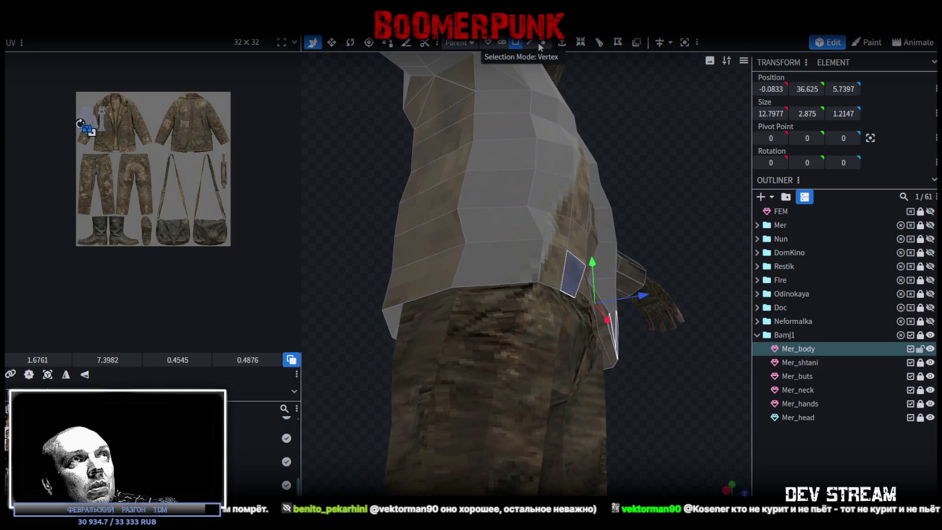
Select the hem face on the jacket side and push it inward along depth
click(546, 262)
mouse_move(546, 261)
mouse_down()
mouse_move(613, 395)
mouse_move(459, 407)
mouse_up()
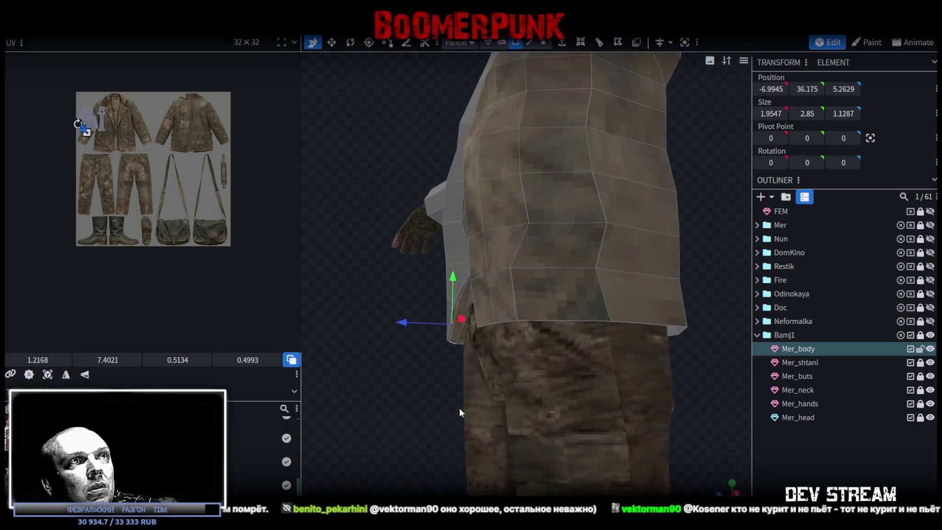
click(511, 294)
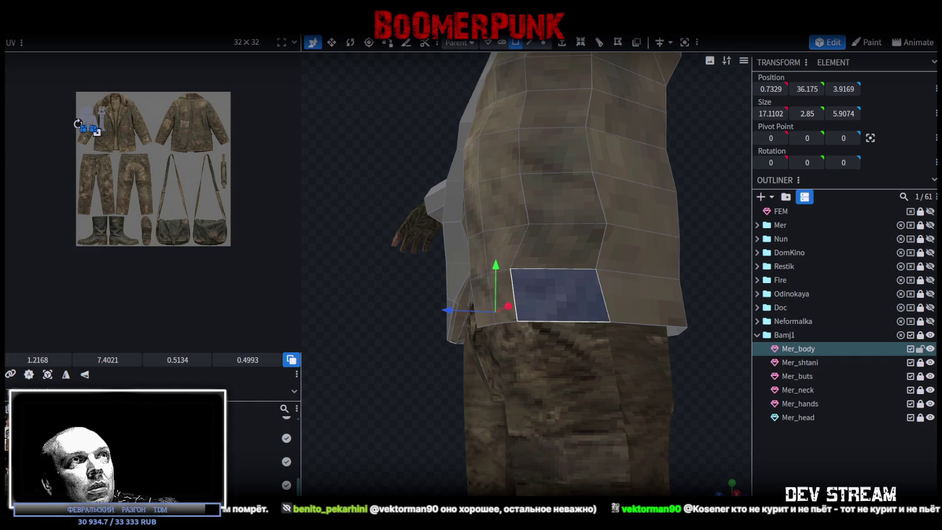
click(530, 43)
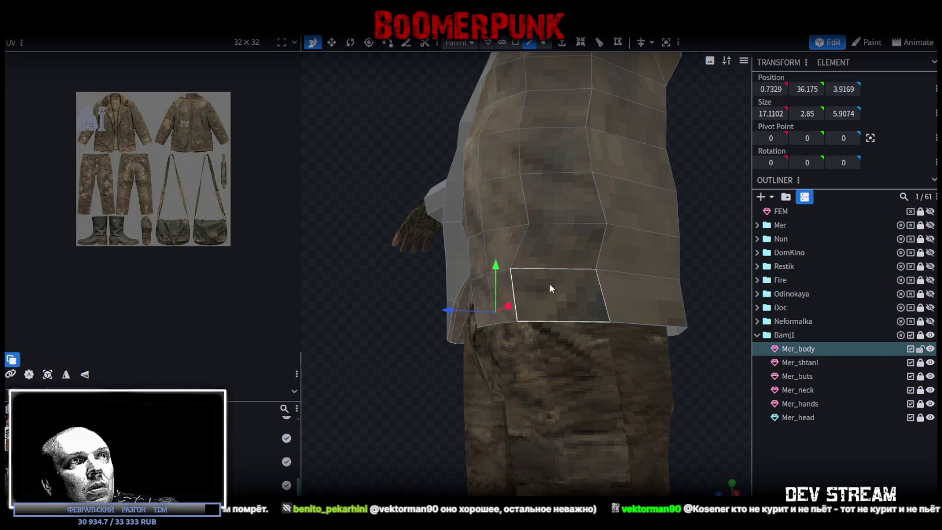
click(515, 43)
click(545, 268)
mouse_move(371, 338)
mouse_down()
mouse_move(550, 347)
mouse_move(482, 297)
mouse_up()
click(482, 297)
mouse_move(658, 375)
mouse_down()
mouse_move(605, 323)
mouse_move(572, 320)
mouse_up()
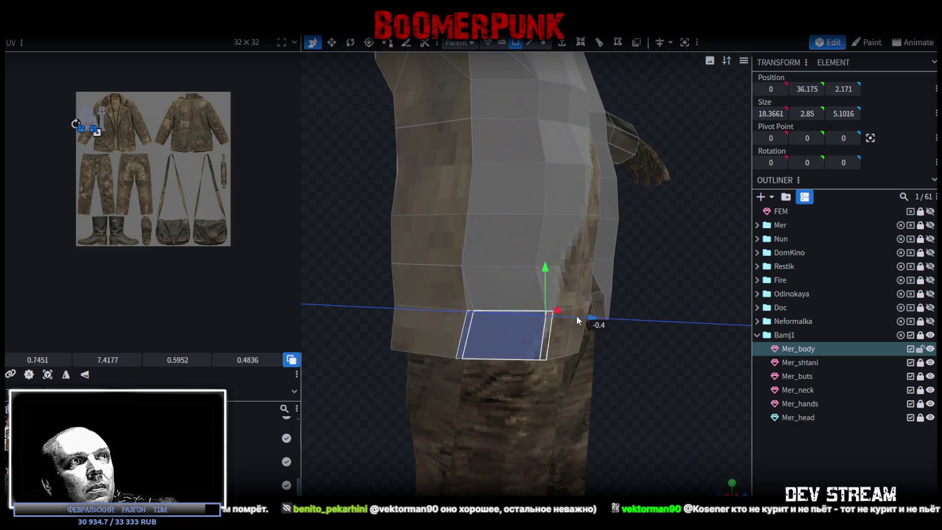
mouse_move(638, 364)
mouse_down()
mouse_move(585, 265)
mouse_move(585, 243)
mouse_move(624, 238)
mouse_move(556, 252)
mouse_move(526, 303)
mouse_move(365, 343)
mouse_move(324, 373)
mouse_move(355, 398)
mouse_move(347, 379)
mouse_up()
click(518, 249)
Select the two waist side faces and move them inward by 0.2 along X
click(508, 250)
mouse_move(446, 368)
mouse_down()
mouse_move(457, 335)
mouse_move(440, 347)
mouse_move(481, 226)
mouse_move(476, 339)
mouse_move(519, 435)
mouse_move(530, 409)
mouse_move(432, 336)
mouse_move(452, 317)
mouse_move(669, 307)
mouse_move(539, 281)
mouse_up()
click(558, 279)
shift+click(575, 271)
mouse_move(667, 309)
mouse_down()
mouse_move(386, 292)
mouse_move(339, 301)
mouse_move(605, 314)
mouse_move(390, 361)
mouse_move(483, 361)
mouse_move(483, 350)
mouse_move(563, 292)
mouse_move(447, 348)
mouse_move(499, 345)
mouse_up()
click(578, 288)
click(537, 296)
click(498, 345)
key(v)
drag(619, 278, 620, 285)
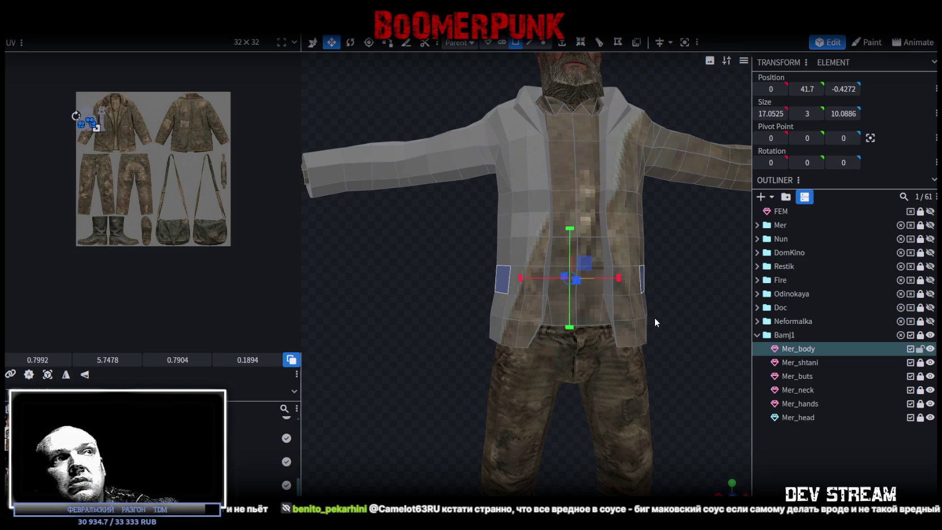
mouse_move(654, 321)
mouse_down()
mouse_move(524, 285)
mouse_move(502, 350)
mouse_up()
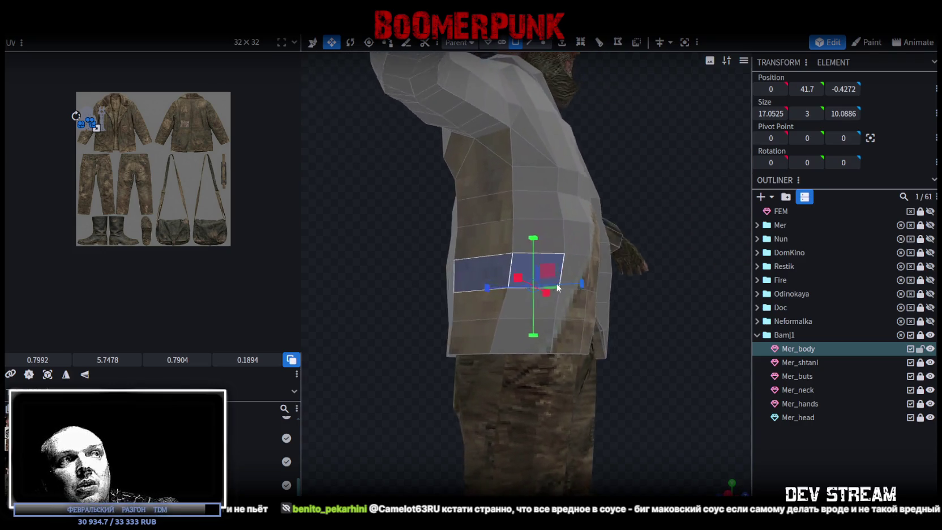
click(529, 42)
Move the lower front hem edge forward 0.5, then it and the edge above another 0.5
click(508, 332)
mouse_move(636, 291)
mouse_down()
mouse_move(456, 293)
mouse_move(516, 356)
mouse_up()
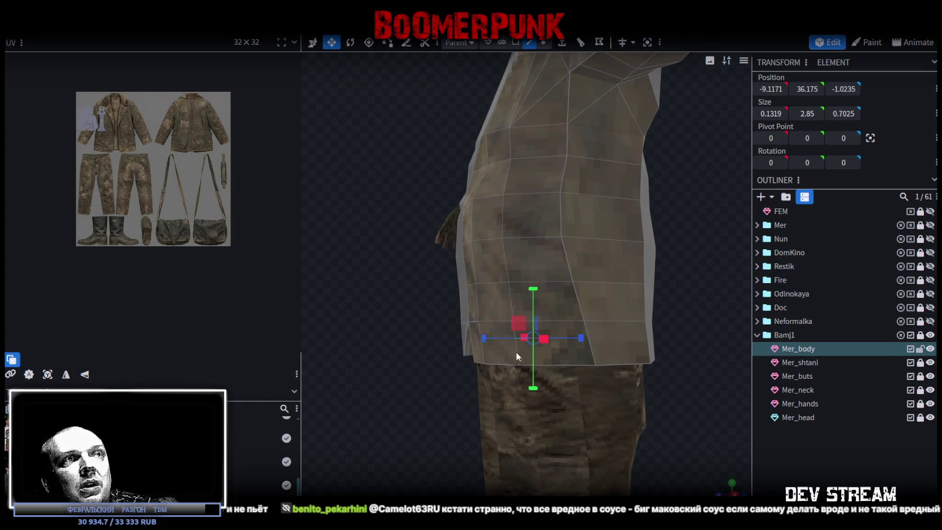
click(592, 347)
key(v)
drag(506, 339, 504, 338)
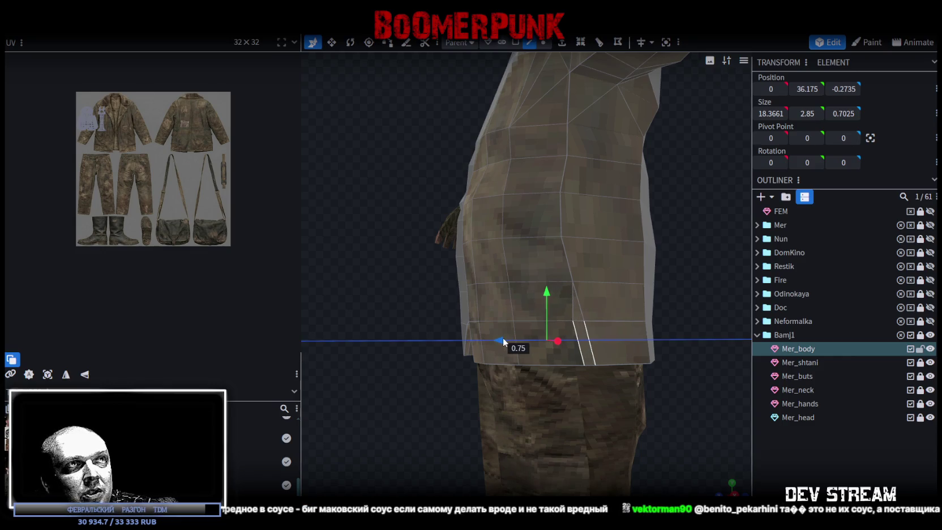
shift+click(573, 295)
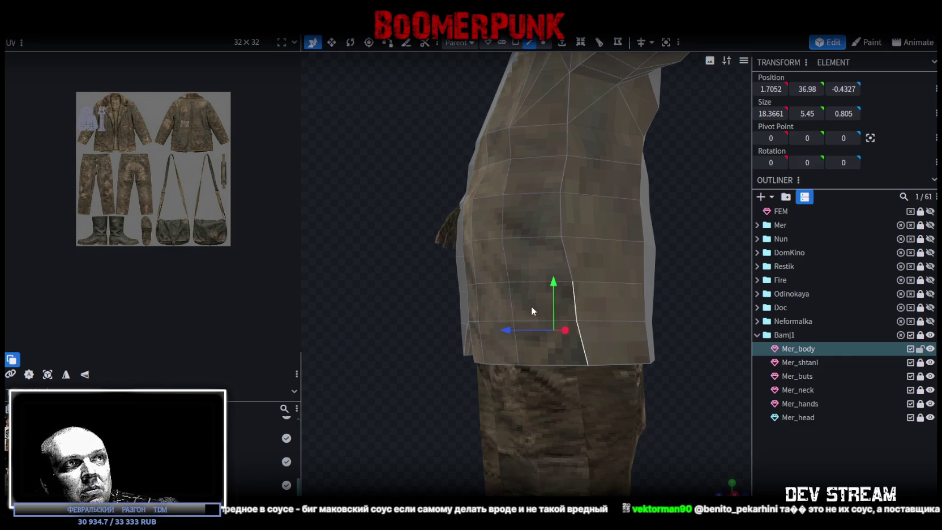
mouse_move(512, 330)
mouse_down()
mouse_move(378, 333)
mouse_move(390, 326)
mouse_up()
Push the jacket's bottom hem edge forward by 0.25
click(591, 255)
mouse_move(444, 336)
mouse_down()
mouse_move(501, 418)
mouse_move(647, 439)
mouse_up()
click(527, 344)
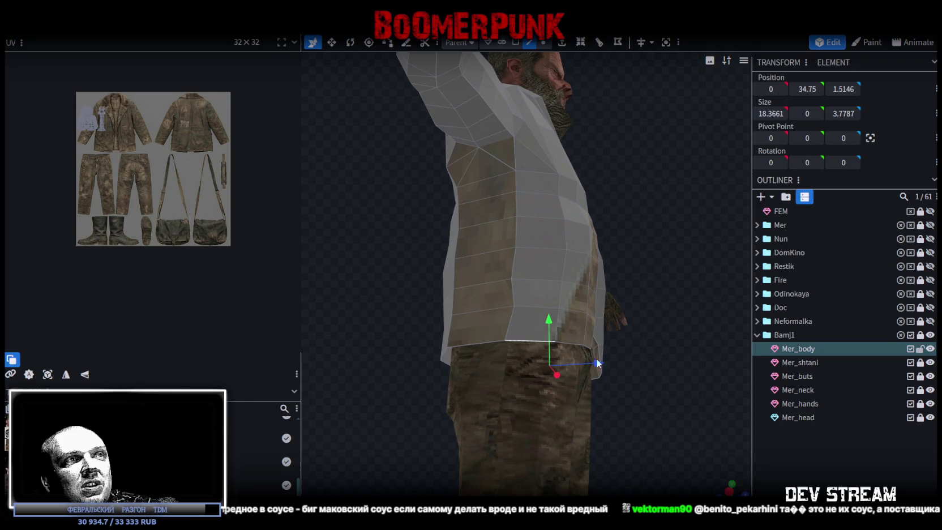
drag(527, 345, 650, 399)
drag(590, 359, 587, 355)
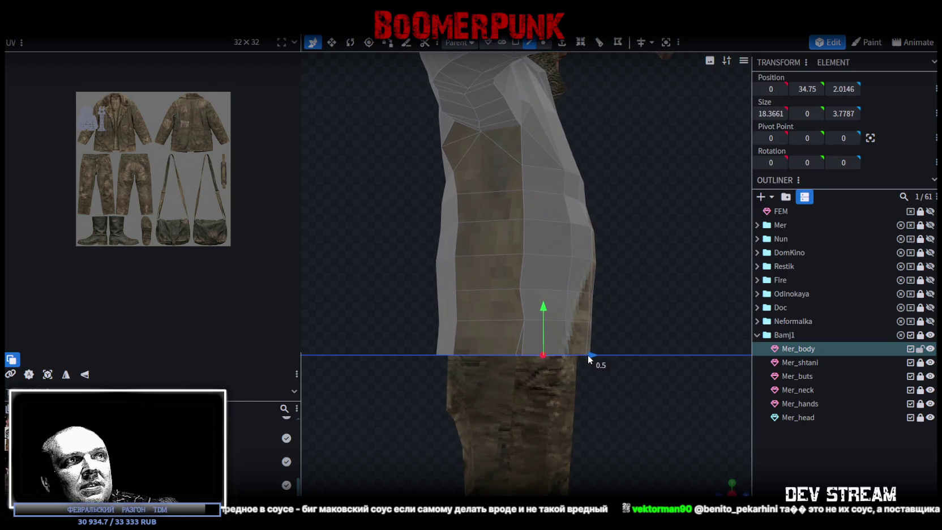
drag(651, 355, 660, 368)
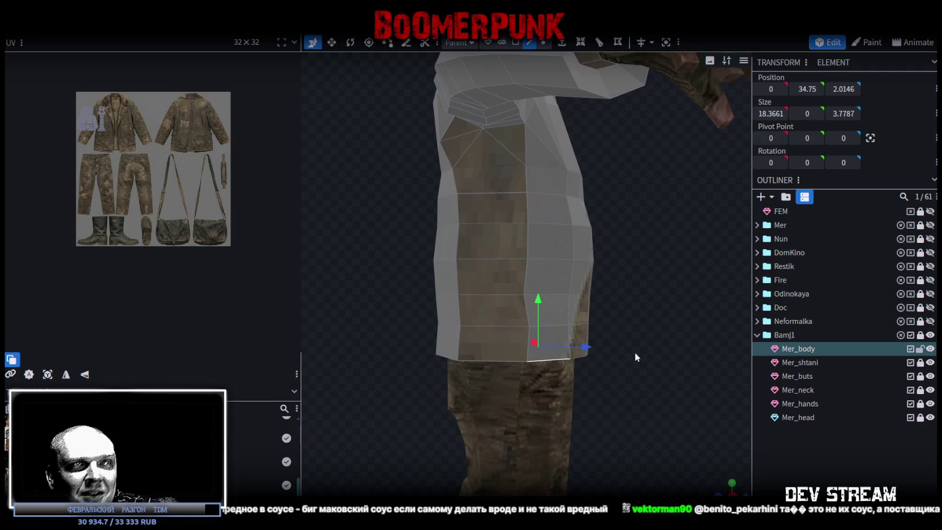
click(535, 332)
drag(675, 325, 405, 321)
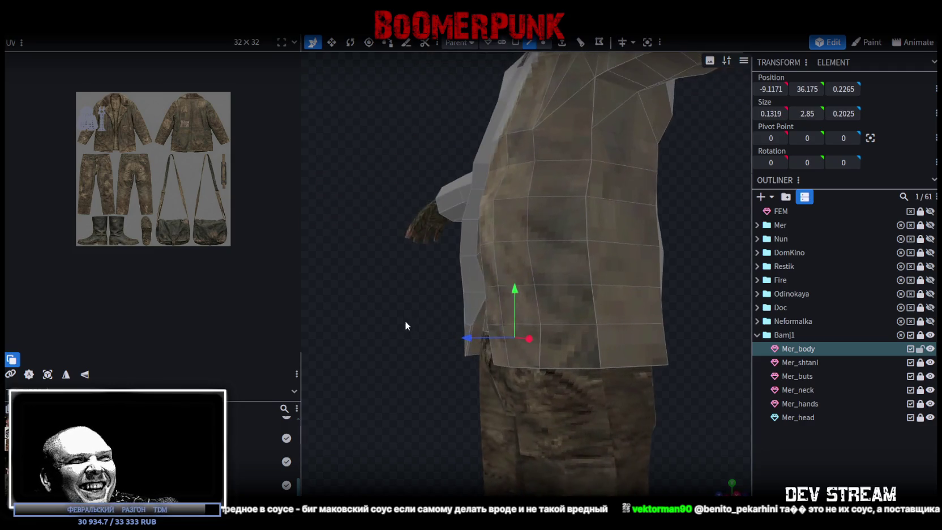
mouse_move(541, 336)
mouse_down()
mouse_move(452, 400)
mouse_move(634, 396)
mouse_move(520, 396)
mouse_move(449, 368)
mouse_move(685, 281)
mouse_move(718, 326)
mouse_move(657, 330)
mouse_move(559, 305)
mouse_move(595, 309)
mouse_move(620, 293)
mouse_move(557, 313)
mouse_move(618, 320)
mouse_move(626, 303)
mouse_move(574, 326)
mouse_move(640, 323)
mouse_move(541, 304)
mouse_move(592, 318)
mouse_move(546, 121)
mouse_up()
scroll(685, 281, down, 3)
click(516, 43)
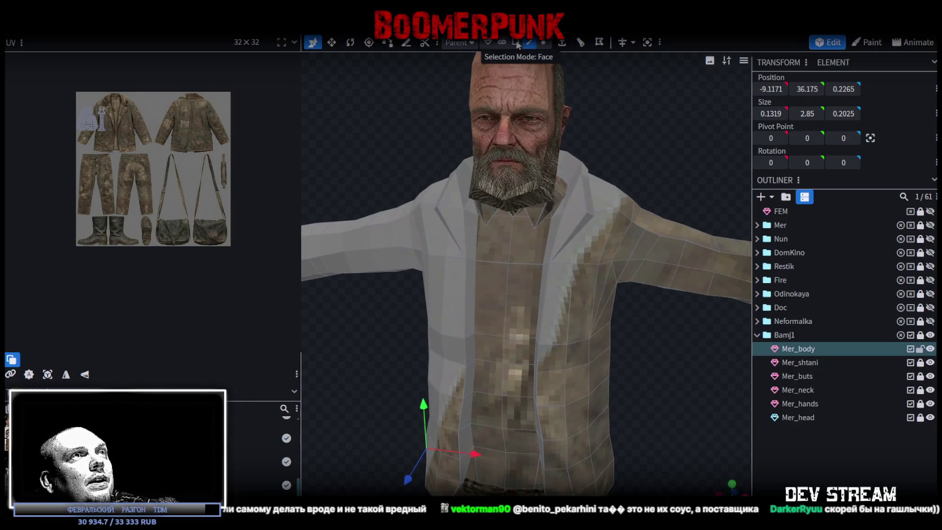
Shift the lapel face beside the neck outward toward the shoulder
click(572, 233)
drag(570, 239, 574, 241)
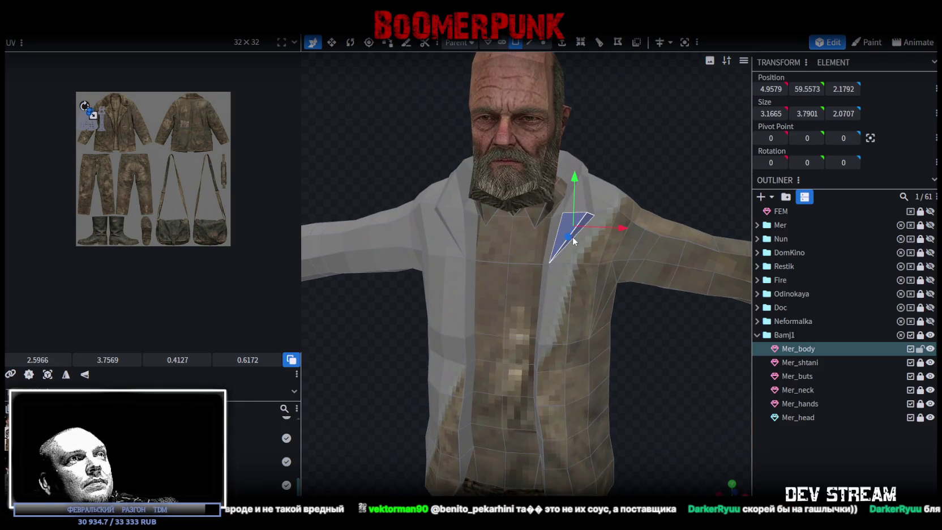
mouse_move(664, 343)
mouse_down()
mouse_move(673, 311)
mouse_move(647, 129)
mouse_move(654, 222)
mouse_move(637, 177)
mouse_move(600, 215)
mouse_up()
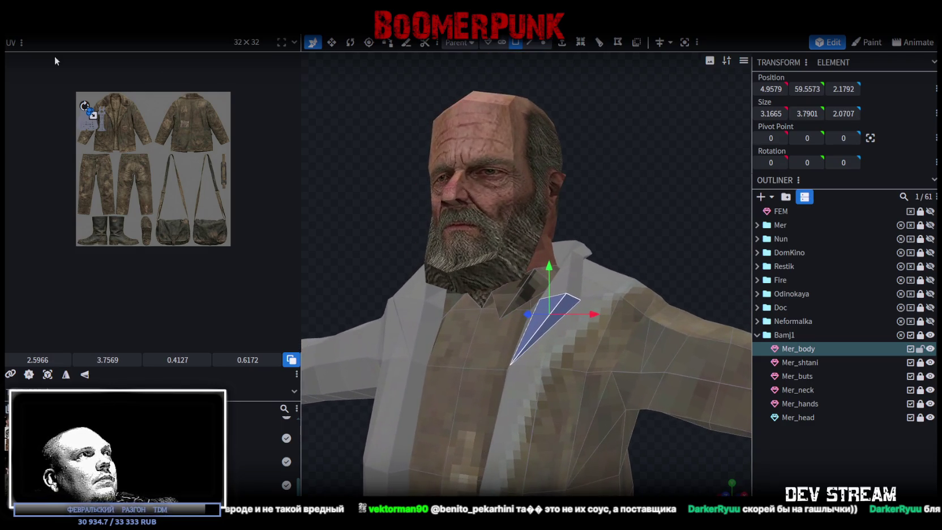
scroll(125, 103, up, 3)
scroll(153, 110, up, 1)
scroll(162, 111, up, 1)
scroll(162, 110, up, 1)
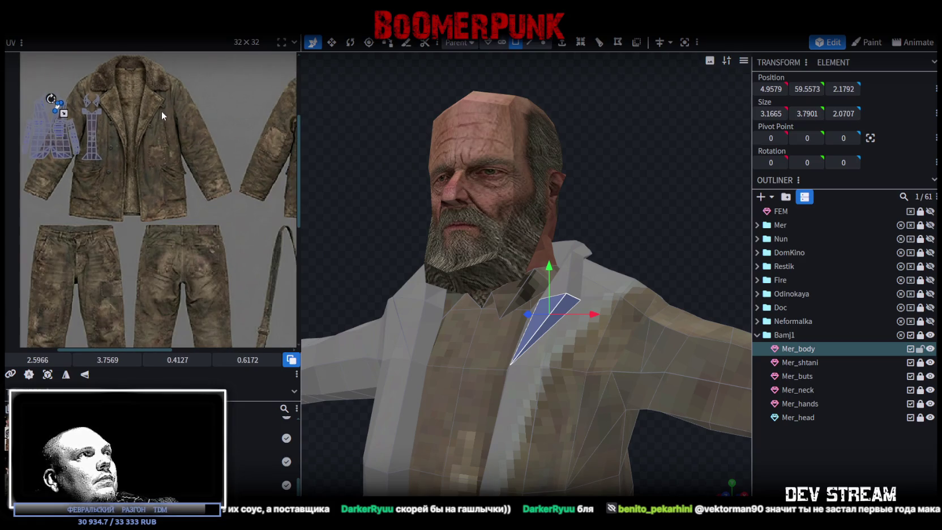
scroll(161, 110, up, 1)
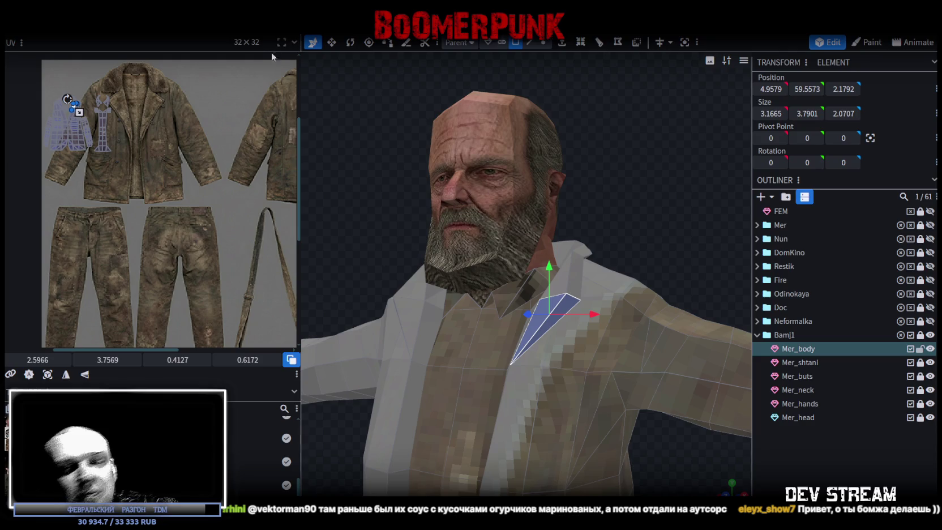
scroll(640, 318, down, 2)
Select a jacket front face and its mirrored face on the other side
scroll(606, 253, down, 3)
mouse_move(605, 252)
mouse_down()
mouse_move(590, 278)
mouse_move(427, 315)
mouse_move(478, 286)
mouse_move(625, 329)
mouse_up()
scroll(625, 329, up, 3)
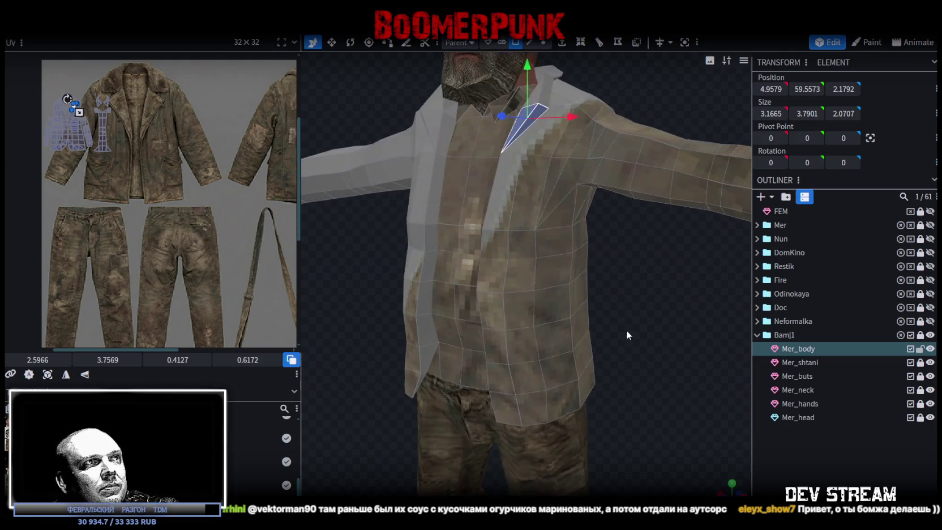
scroll(424, 311, up, 1)
mouse_move(423, 311)
mouse_down()
mouse_move(400, 292)
mouse_move(543, 270)
mouse_up()
click(522, 270)
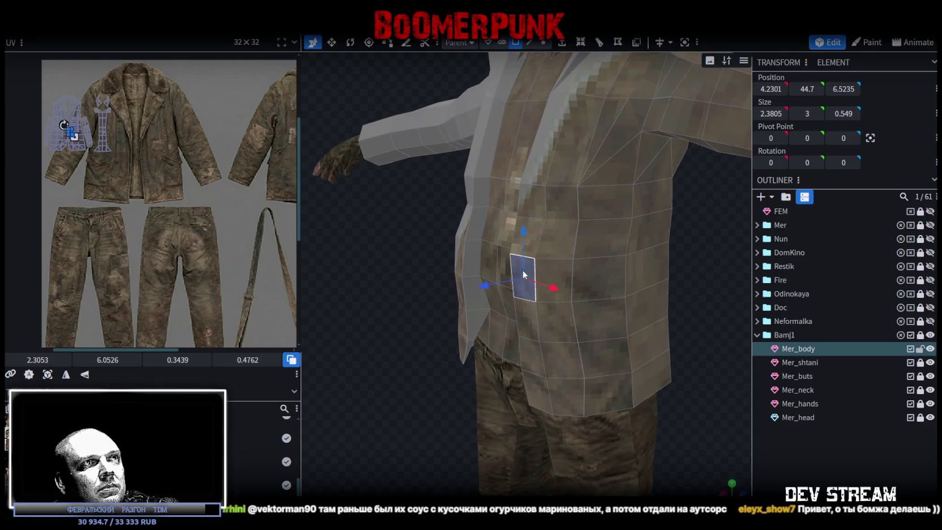
shift+click(460, 258)
mouse_move(456, 274)
mouse_down()
mouse_move(386, 336)
mouse_move(436, 348)
mouse_up()
click(470, 227)
mouse_move(469, 227)
mouse_down()
mouse_move(576, 350)
mouse_move(434, 341)
mouse_move(371, 365)
mouse_move(407, 380)
mouse_up()
shift+click(576, 350)
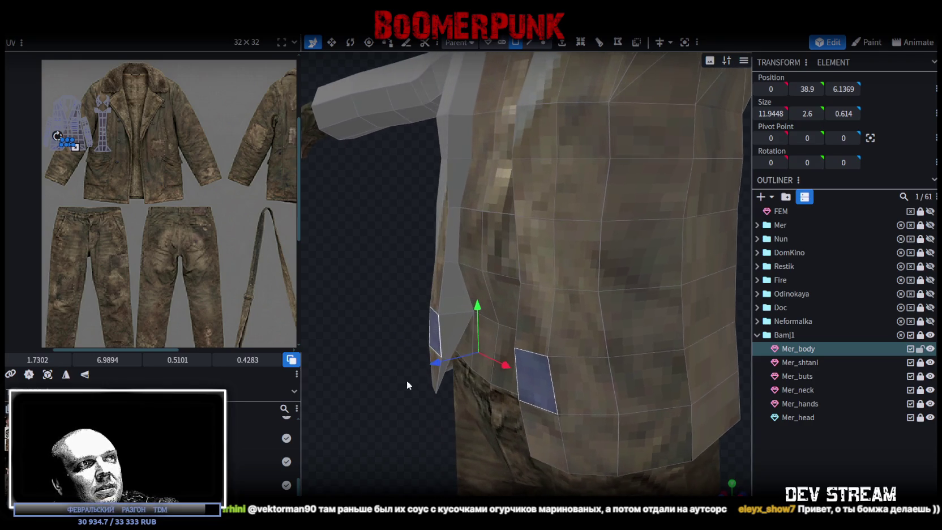
Push a waist edge and a left silhouette edge inward by 0.9
click(562, 364)
click(572, 363)
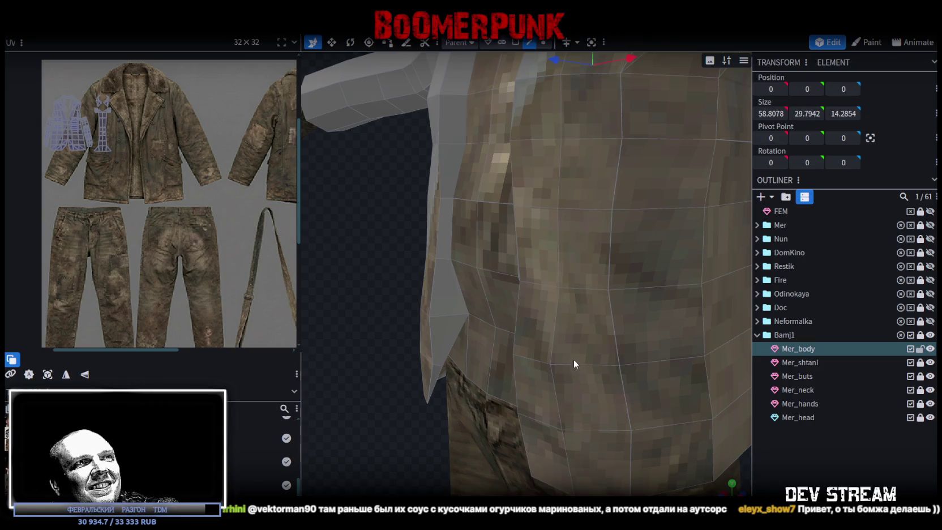
shift+click(425, 311)
drag(469, 340, 473, 340)
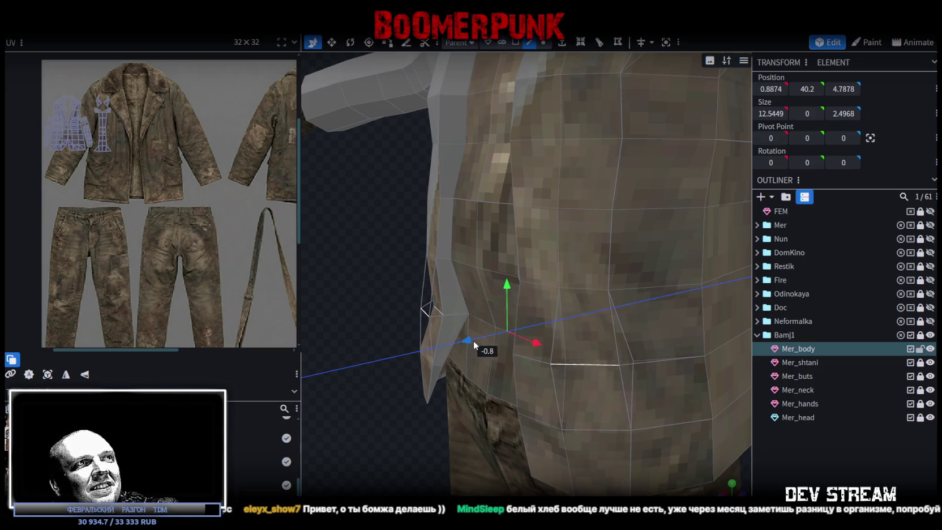
scroll(441, 328, down, 5)
mouse_move(393, 311)
mouse_down()
mouse_move(512, 285)
mouse_move(694, 347)
mouse_move(535, 283)
mouse_move(507, 292)
mouse_move(550, 341)
mouse_up()
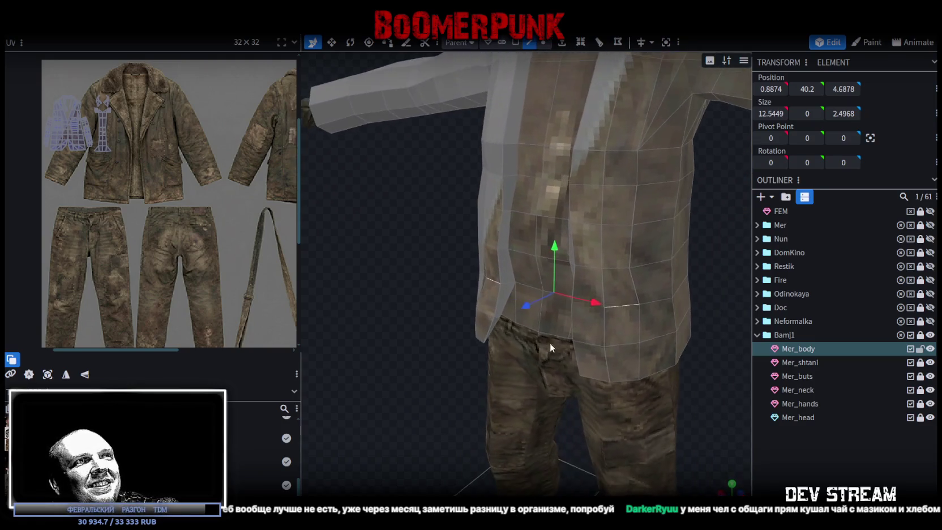
scroll(385, 267, up, 3)
scroll(385, 275, up, 2)
Shift a lower front face and its mirror by -0.3 along Z
click(515, 42)
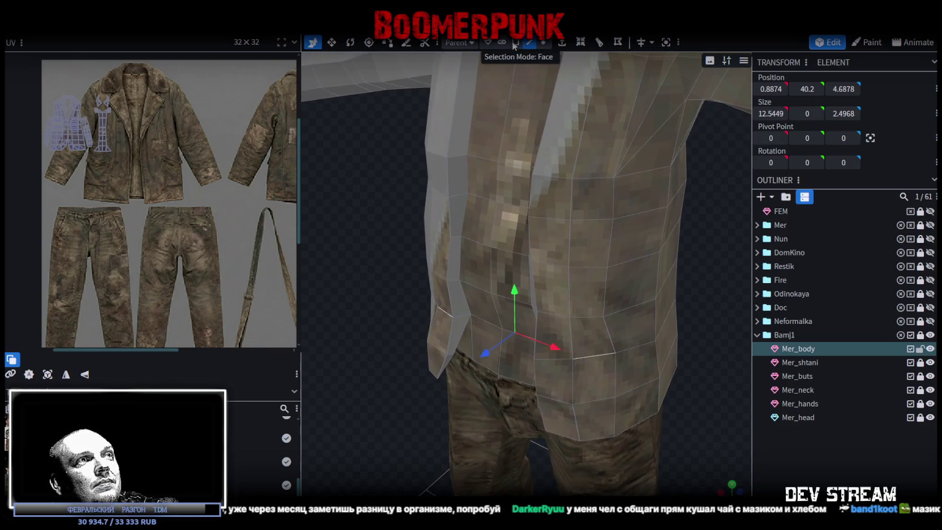
click(474, 275)
shift+click(511, 264)
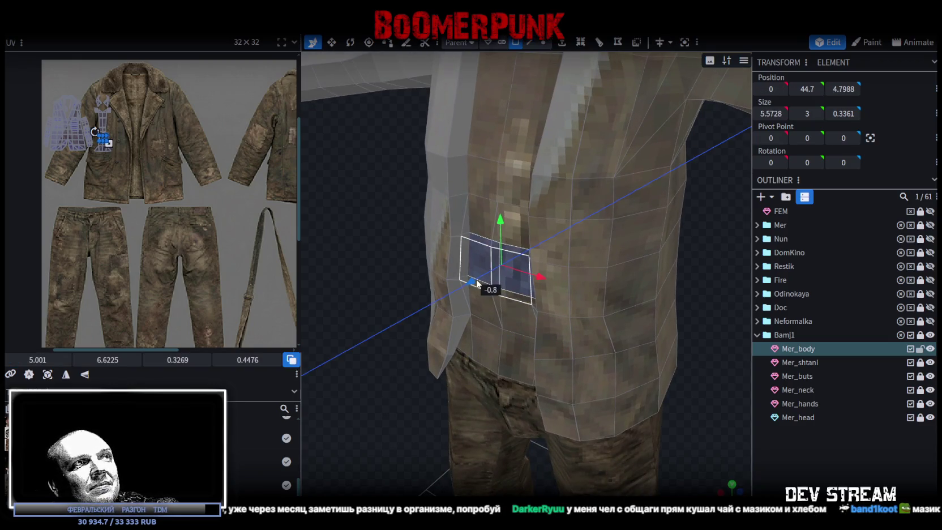
mouse_move(430, 283)
mouse_down()
mouse_move(340, 259)
mouse_move(379, 285)
mouse_move(430, 291)
mouse_up()
click(499, 264)
shift+click(617, 275)
drag(637, 297, 518, 259)
mouse_move(410, 269)
mouse_down()
mouse_move(372, 243)
mouse_move(444, 238)
mouse_move(542, 269)
mouse_move(462, 269)
mouse_move(468, 261)
mouse_move(383, 326)
mouse_move(587, 295)
mouse_move(562, 283)
mouse_move(621, 299)
mouse_move(600, 59)
mouse_up()
Select a front edge and its matching edge, then clear and reselect Mer_body
click(528, 43)
click(529, 266)
scroll(591, 277, up, 3)
mouse_move(591, 276)
mouse_down()
mouse_move(592, 286)
mouse_move(711, 333)
mouse_up()
shift+click(622, 286)
click(924, 336)
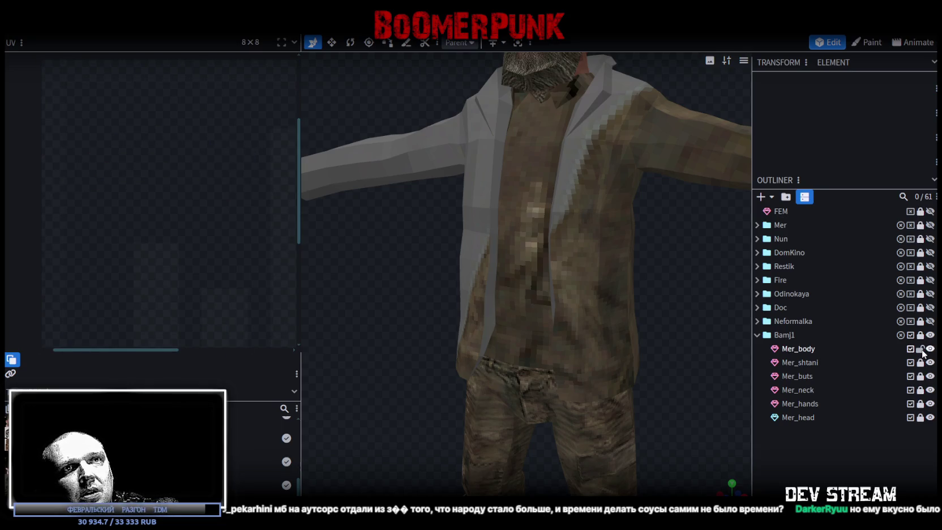
click(799, 349)
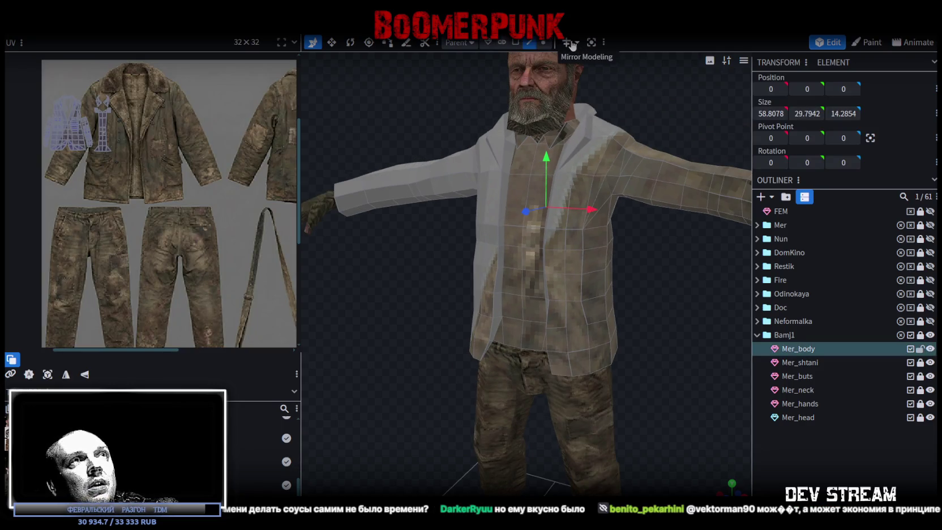
Enable Mirror Modeling for Mer_body, leaving Mirror UV off
click(572, 44)
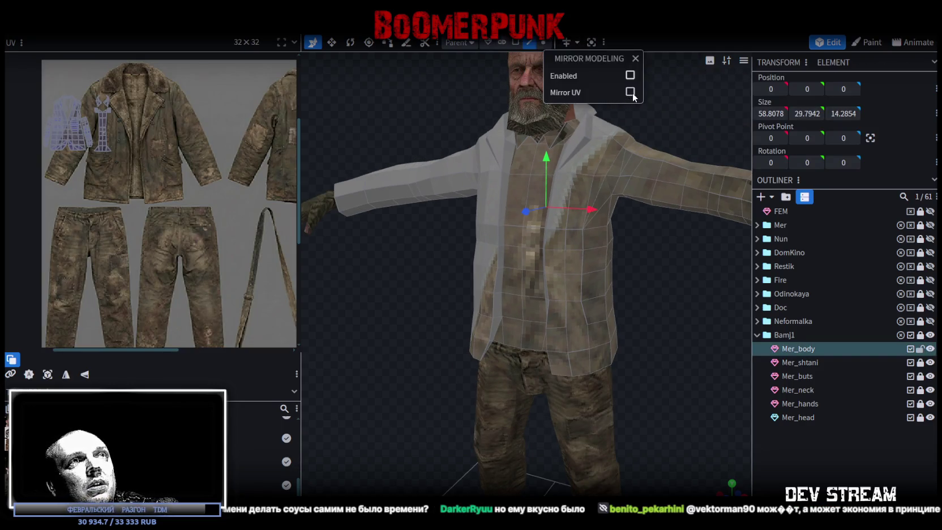
click(630, 76)
scroll(623, 149, up, 2)
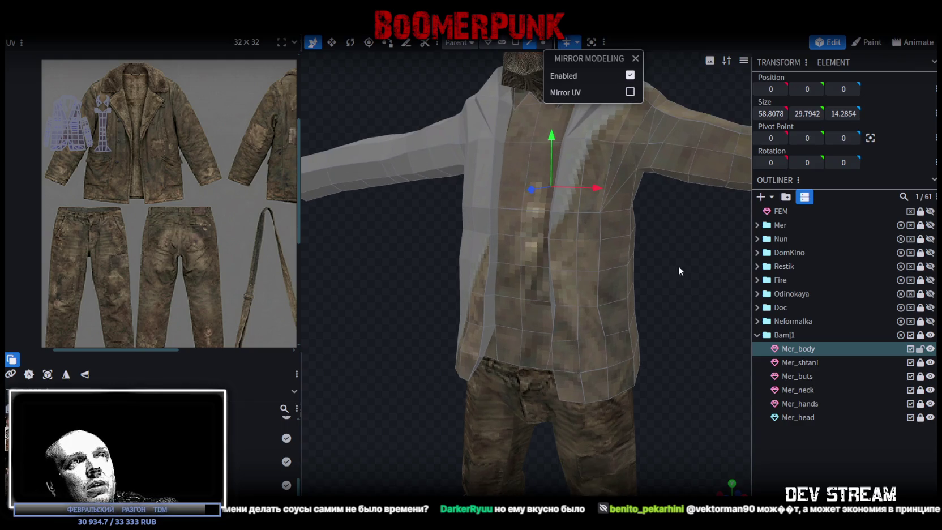
scroll(673, 270, up, 2)
scroll(670, 278, up, 1)
Nudge a front placket edge on the chest 0.1 along X
mouse_move(569, 307)
mouse_down()
mouse_move(723, 314)
mouse_move(612, 302)
mouse_up()
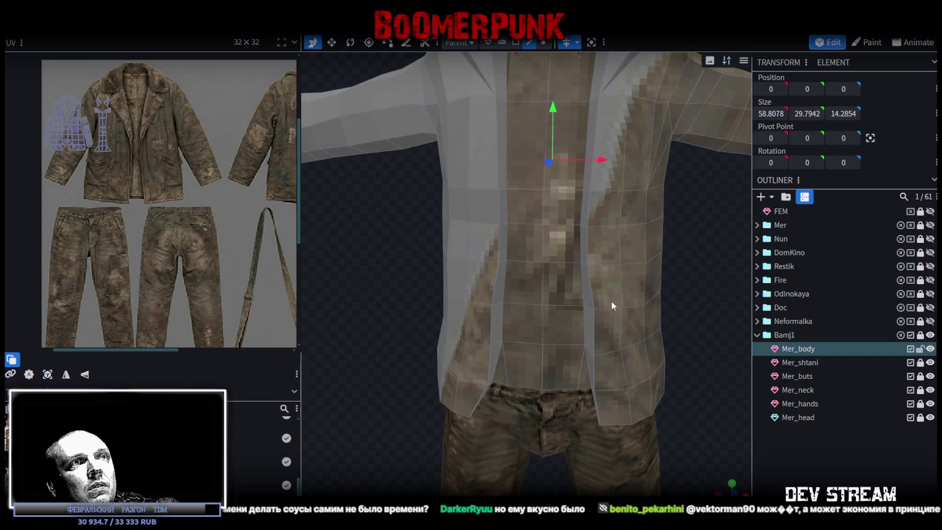
click(588, 282)
click(588, 229)
mouse_move(632, 251)
mouse_down()
mouse_move(686, 281)
mouse_move(674, 250)
mouse_move(732, 271)
mouse_move(558, 280)
mouse_move(650, 311)
mouse_move(623, 277)
mouse_move(497, 302)
mouse_move(495, 311)
mouse_move(579, 365)
mouse_move(607, 283)
mouse_move(660, 292)
mouse_move(545, 73)
mouse_up()
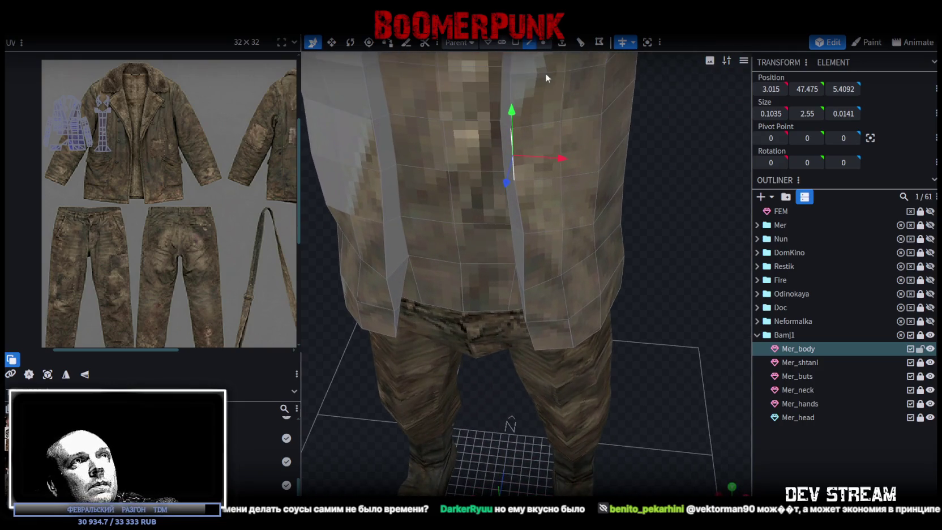
Shift two hem vertices 0.3 along X and pull them in toward the body
click(546, 45)
click(597, 251)
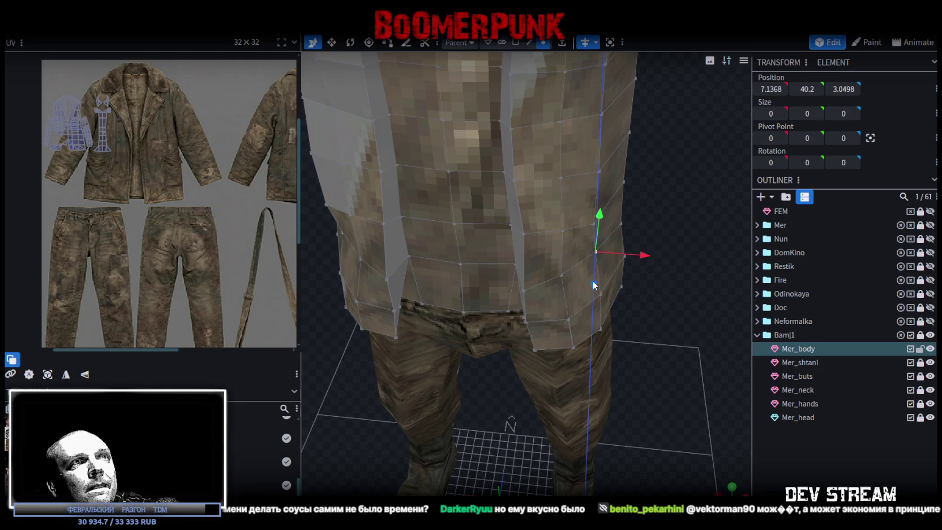
click(561, 277)
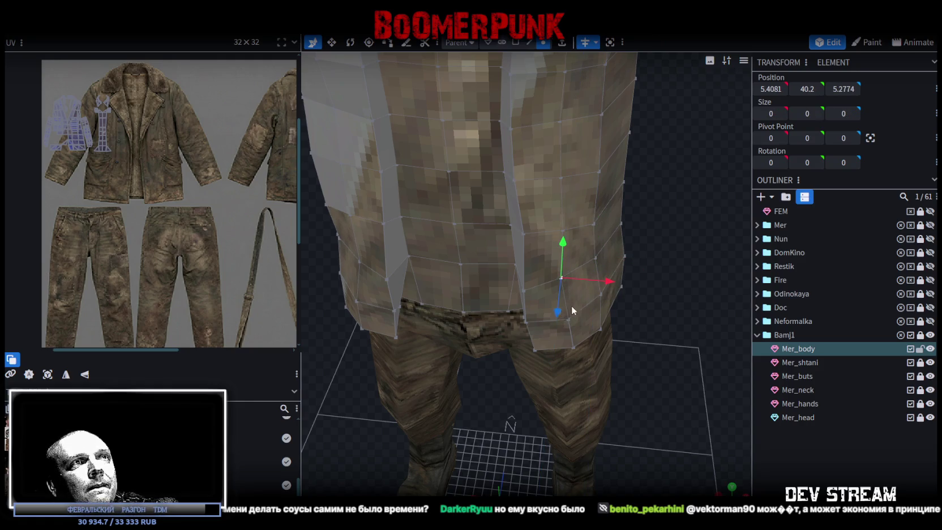
mouse_move(610, 288)
mouse_down()
mouse_move(644, 319)
mouse_move(695, 207)
mouse_move(750, 250)
mouse_move(650, 255)
mouse_up()
mouse_move(562, 259)
mouse_down()
mouse_move(608, 273)
mouse_move(582, 266)
mouse_move(642, 324)
mouse_move(466, 261)
mouse_move(608, 286)
mouse_move(636, 277)
mouse_move(604, 270)
mouse_move(693, 256)
mouse_move(631, 286)
mouse_up()
Move the selected lower-torso vertices -0.5 along Z
click(547, 301)
shift+click(556, 296)
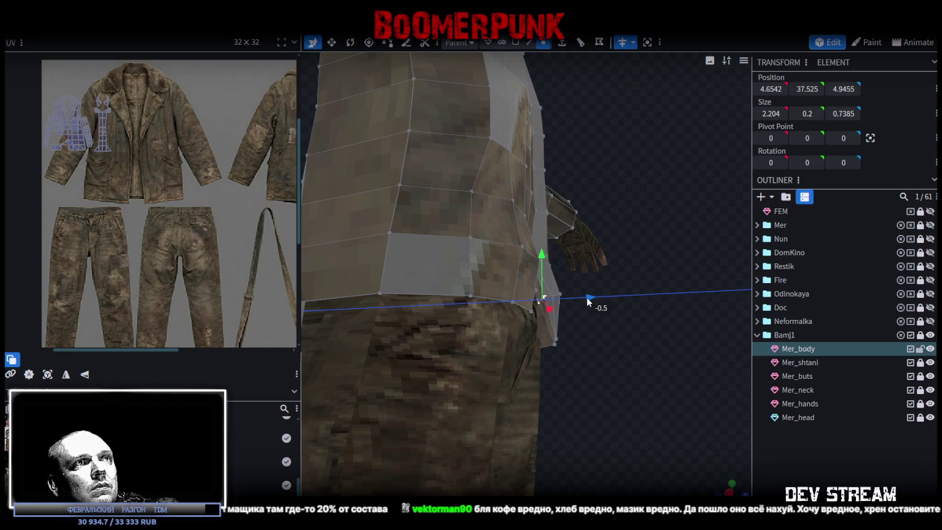
drag(637, 302, 582, 327)
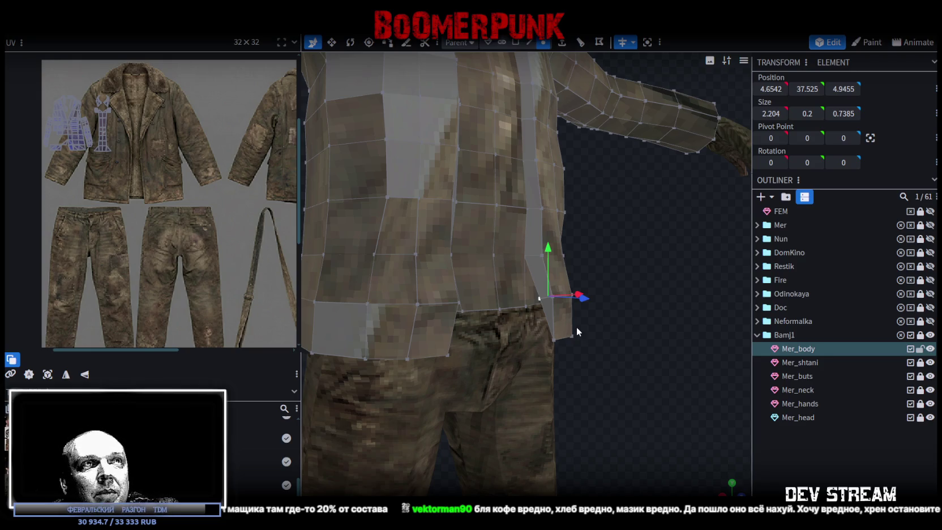
mouse_move(600, 327)
mouse_down()
mouse_move(397, 262)
mouse_move(541, 256)
mouse_move(601, 327)
mouse_up()
mouse_move(667, 308)
mouse_down()
mouse_move(520, 256)
mouse_move(507, 239)
mouse_up()
mouse_move(417, 297)
mouse_down()
mouse_move(432, 306)
mouse_move(425, 260)
mouse_move(571, 285)
mouse_up()
click(614, 279)
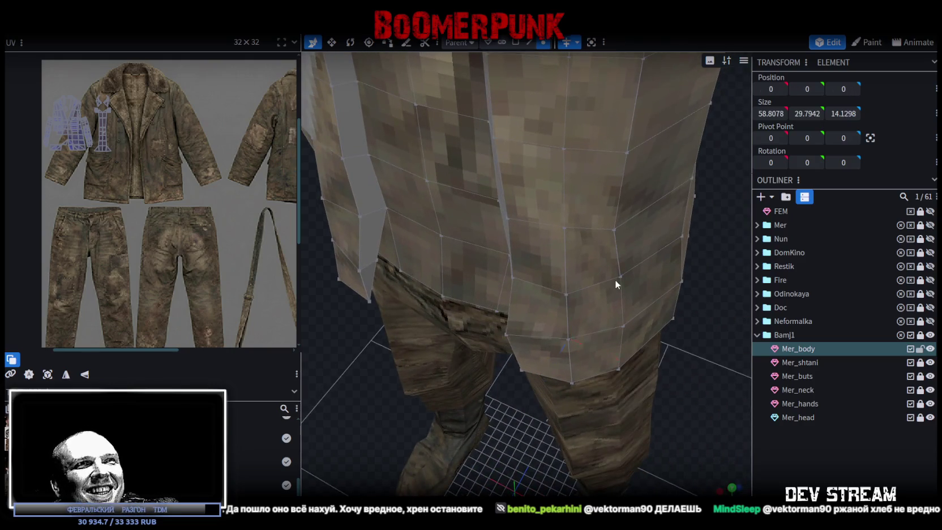
Move two vertices on the jacket side along Z
click(624, 248)
mouse_move(683, 283)
mouse_down()
mouse_move(690, 244)
mouse_move(548, 123)
mouse_up()
shift+click(483, 180)
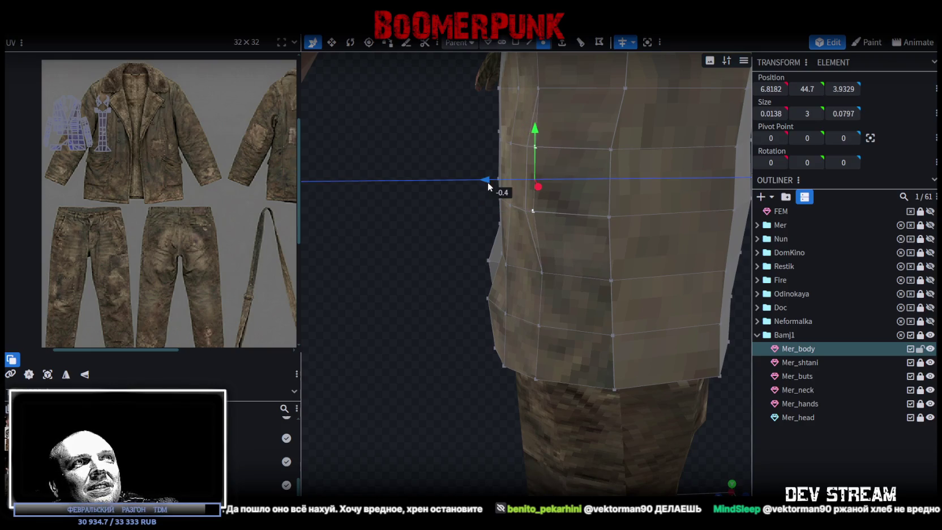
mouse_move(487, 182)
mouse_down()
mouse_move(392, 201)
mouse_move(514, 177)
mouse_move(626, 209)
mouse_up()
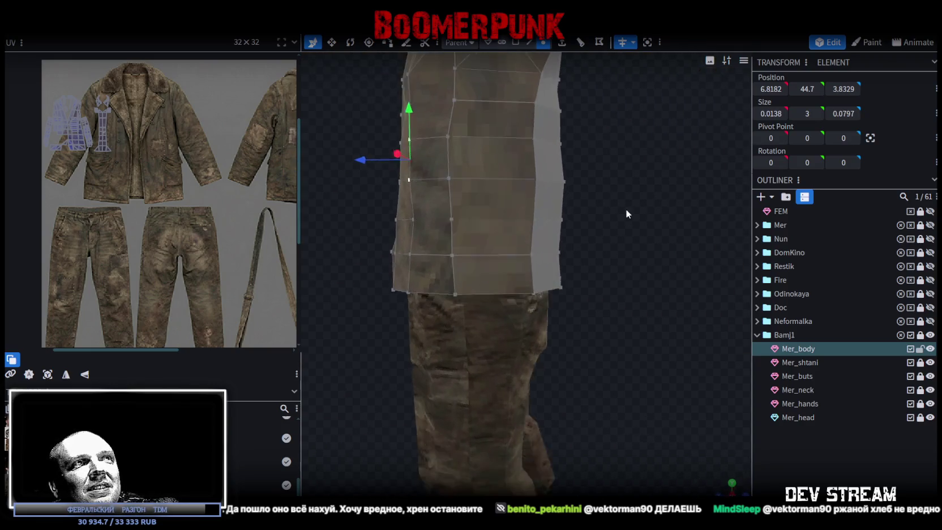
Move the centre column of side vertices along Z to pull the lower side edge back
click(439, 103)
shift+click(441, 150)
shift+click(443, 198)
shift+click(444, 240)
drag(402, 173, 404, 148)
shift+click(450, 239)
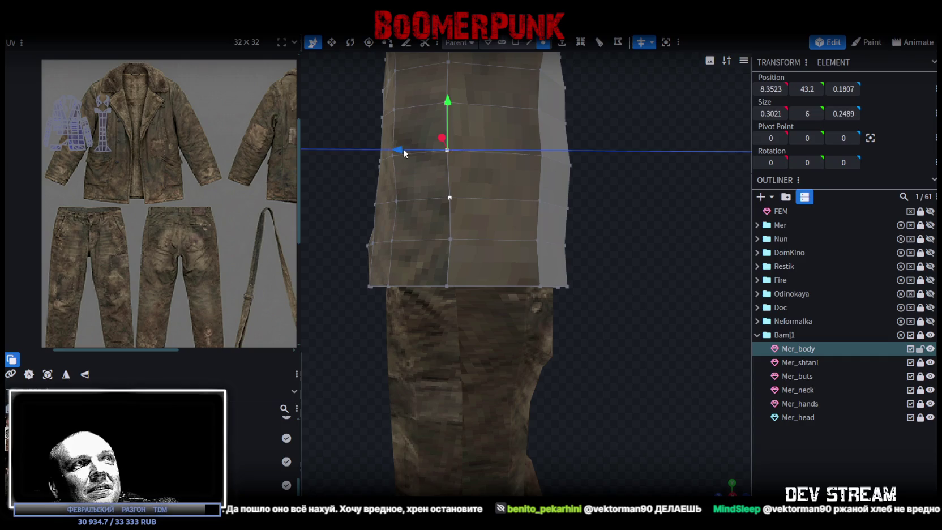
mouse_move(632, 232)
middle_down()
mouse_move(604, 146)
mouse_move(558, 164)
mouse_move(603, 142)
mouse_move(677, 265)
mouse_move(714, 295)
mouse_move(589, 262)
mouse_move(622, 251)
middle_up()
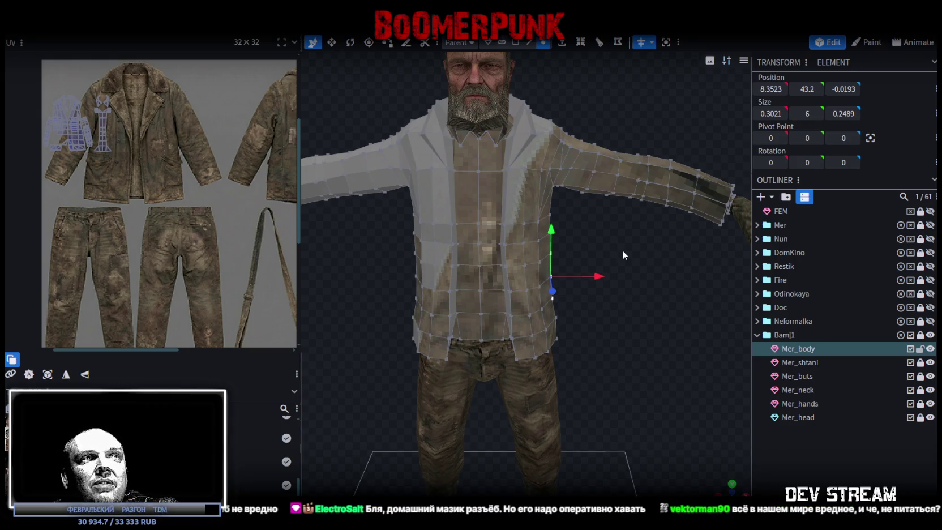
Zoom in on the torso and inspect a collar face in Face selection mode
scroll(621, 248, up, 3)
mouse_move(632, 237)
mouse_down()
mouse_move(644, 339)
mouse_move(574, 166)
mouse_move(545, 175)
mouse_move(534, 220)
mouse_move(605, 195)
mouse_move(633, 163)
mouse_move(616, 180)
mouse_up()
scroll(614, 170, up, 2)
scroll(611, 164, up, 2)
key(3)
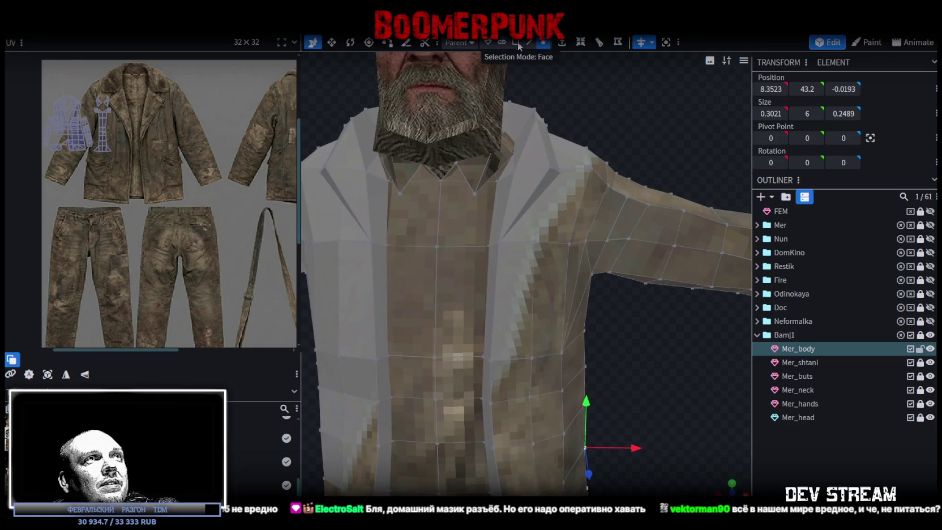
click(534, 154)
mouse_move(609, 143)
mouse_down()
mouse_move(562, 106)
mouse_move(550, 64)
mouse_up()
mouse_move(563, 260)
mouse_down()
mouse_move(637, 326)
mouse_move(518, 238)
mouse_up()
Inspect a chest face, clear the selection and switch the viewport to solid shading
click(506, 239)
mouse_move(625, 154)
mouse_down()
mouse_move(624, 144)
mouse_move(636, 150)
mouse_move(611, 92)
mouse_move(625, 181)
mouse_move(584, 117)
mouse_move(608, 145)
mouse_move(599, 140)
mouse_up()
click(623, 148)
key(z)
key(z)
key(z)
key(z)
click(529, 42)
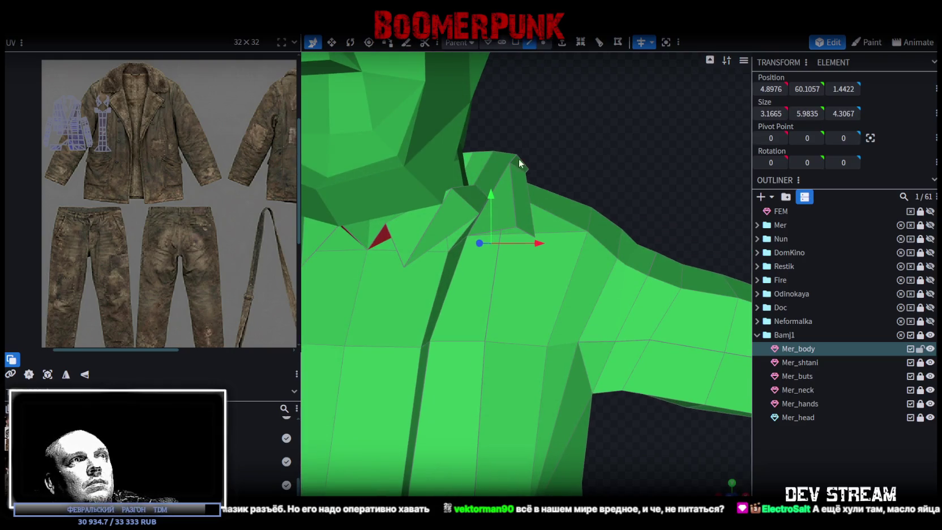
Select three vertical placket edges running down the chest
click(515, 228)
mouse_move(522, 233)
mouse_down()
mouse_move(528, 186)
mouse_move(665, 332)
mouse_move(565, 270)
mouse_up()
shift+click(529, 188)
click(521, 237)
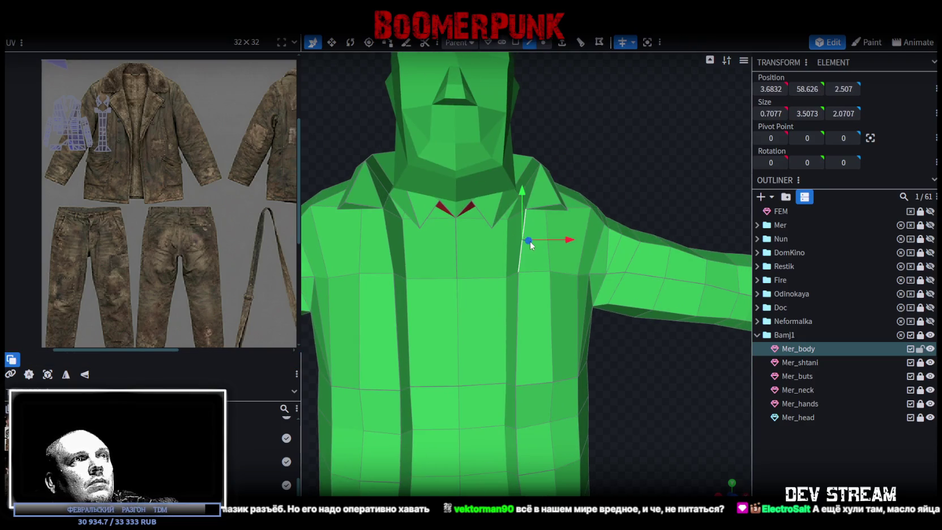
shift+click(520, 328)
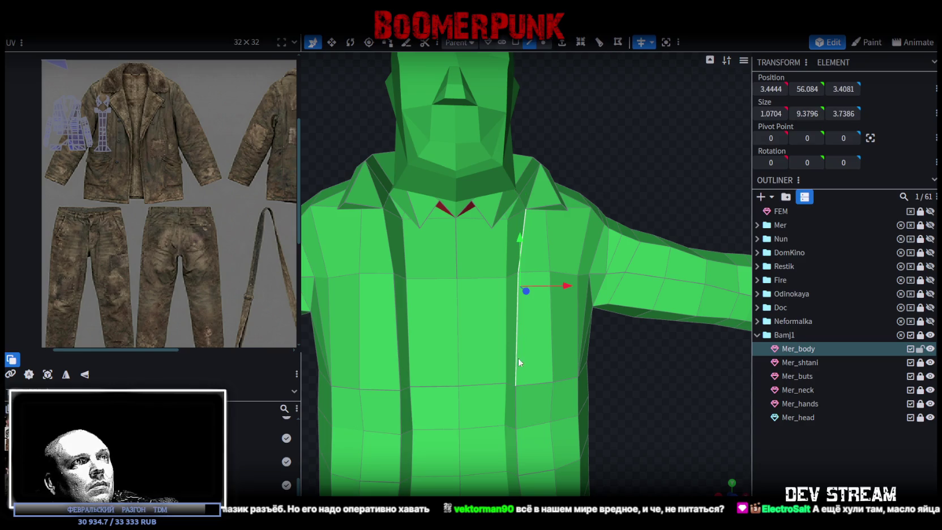
shift+click(517, 406)
scroll(582, 399, down, 3)
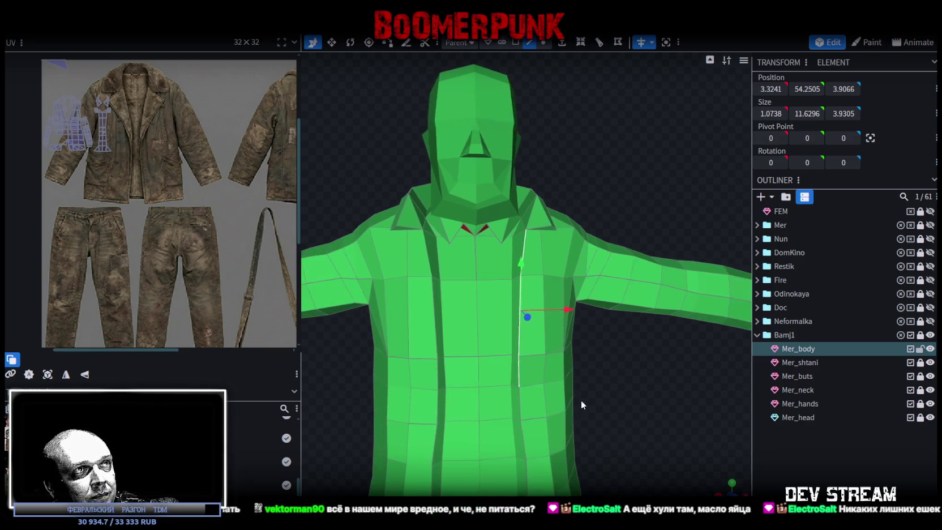
drag(573, 410, 583, 417)
Extrude the selected placket edges along Z+ into a new strip
click(562, 42)
drag(600, 350, 621, 360)
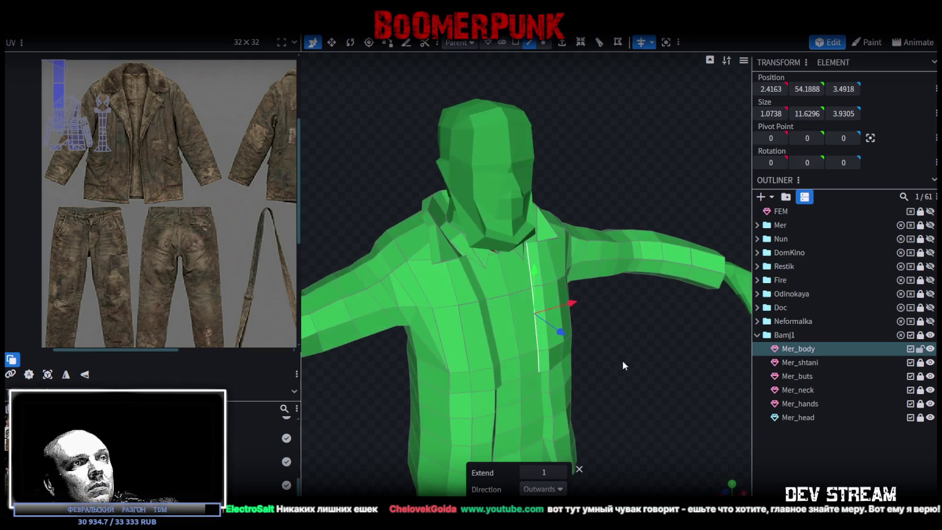
click(560, 489)
click(543, 456)
mouse_move(548, 361)
mouse_down()
mouse_move(606, 358)
mouse_move(599, 360)
mouse_up()
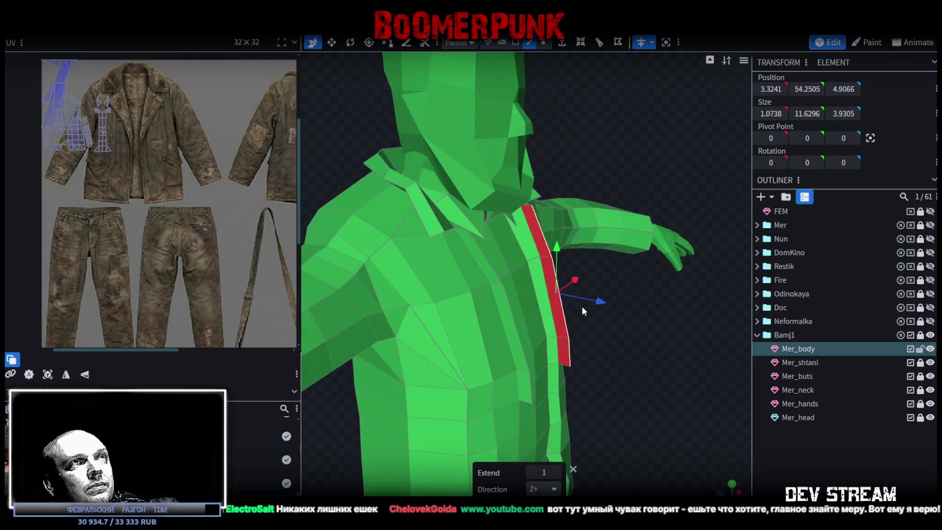
scroll(581, 306, up, 3)
Merge the bottom vertex of the new strip with the vertex below it
click(543, 42)
click(594, 371)
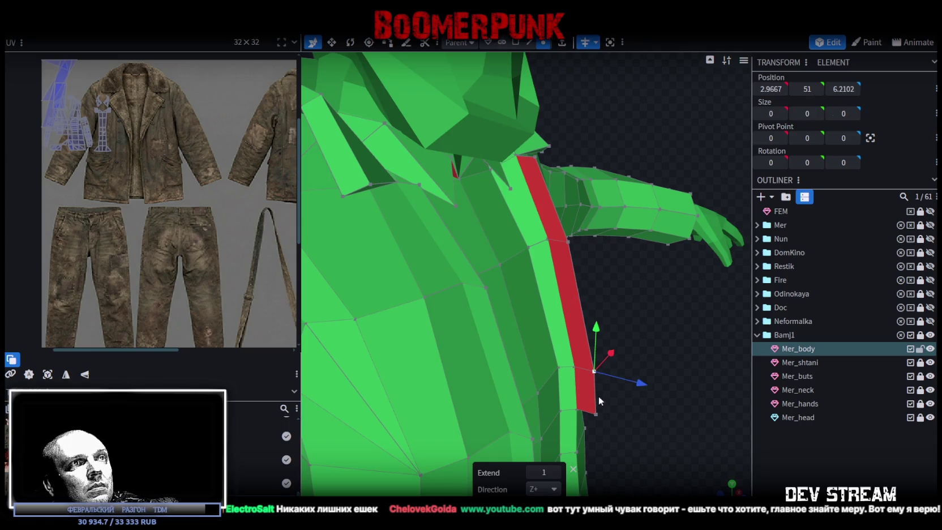
shift+click(596, 414)
right_click(596, 415)
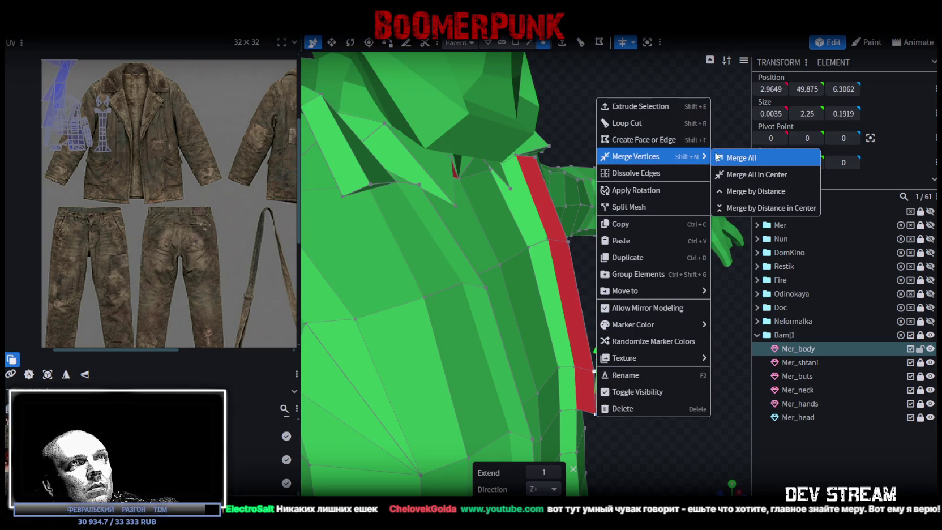
click(730, 157)
mouse_move(689, 250)
mouse_down()
mouse_move(649, 342)
mouse_move(554, 79)
mouse_up()
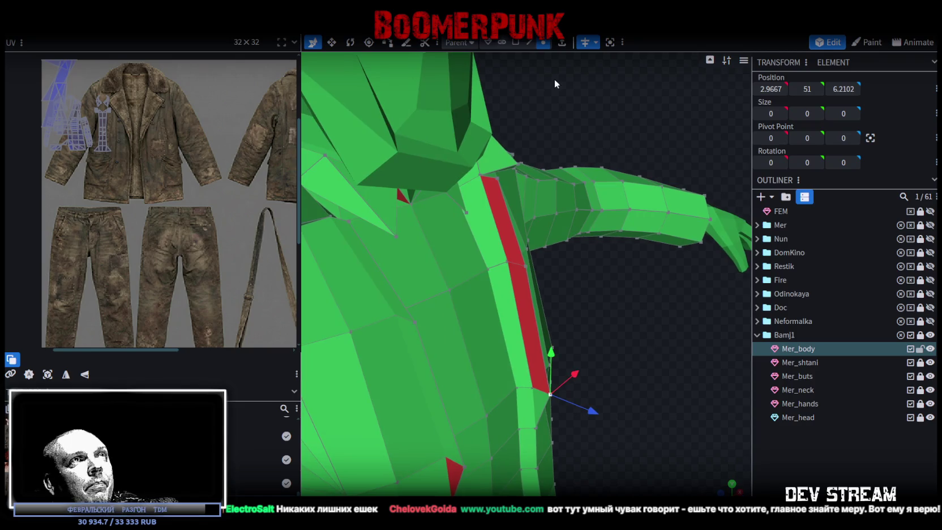
Flip the face direction of the new placket strip
click(515, 42)
click(513, 214)
click(637, 43)
mouse_move(618, 312)
mouse_down()
mouse_move(563, 324)
mouse_move(569, 100)
mouse_up()
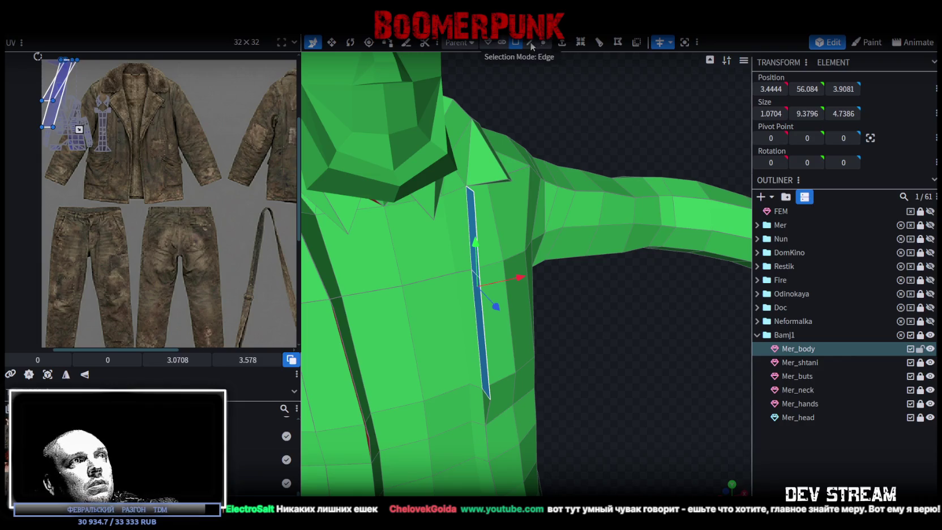
Shift two vertical placket edges by 1.6 along X
click(530, 41)
drag(510, 170, 480, 227)
click(452, 207)
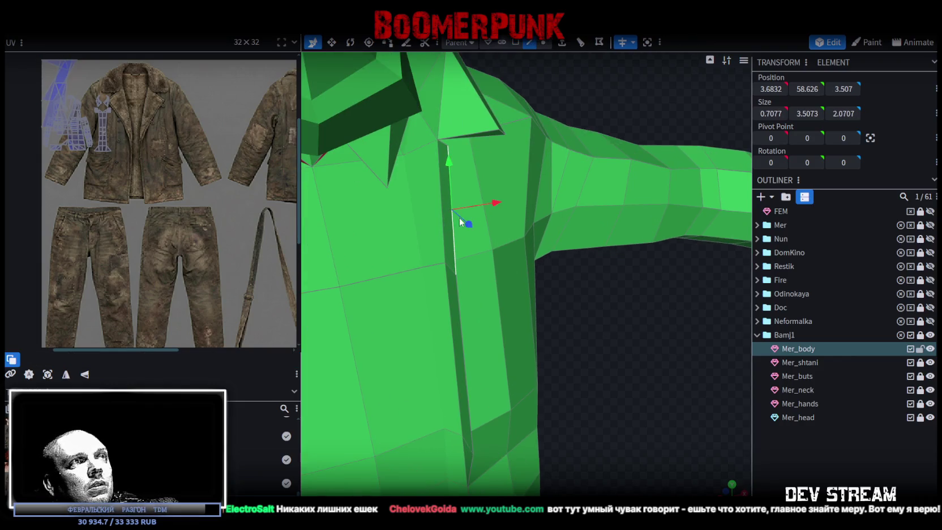
shift+click(458, 310)
mouse_move(592, 344)
mouse_down()
mouse_move(502, 374)
mouse_move(480, 311)
mouse_move(486, 297)
mouse_up()
drag(556, 365, 596, 330)
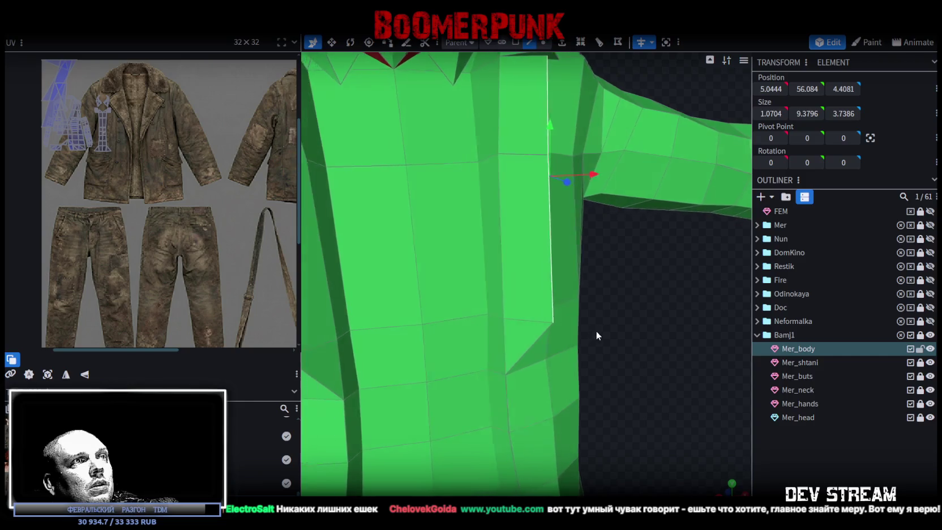
Merge the loose lower vertex into the shoulder vertex and check the result
click(516, 43)
click(547, 317)
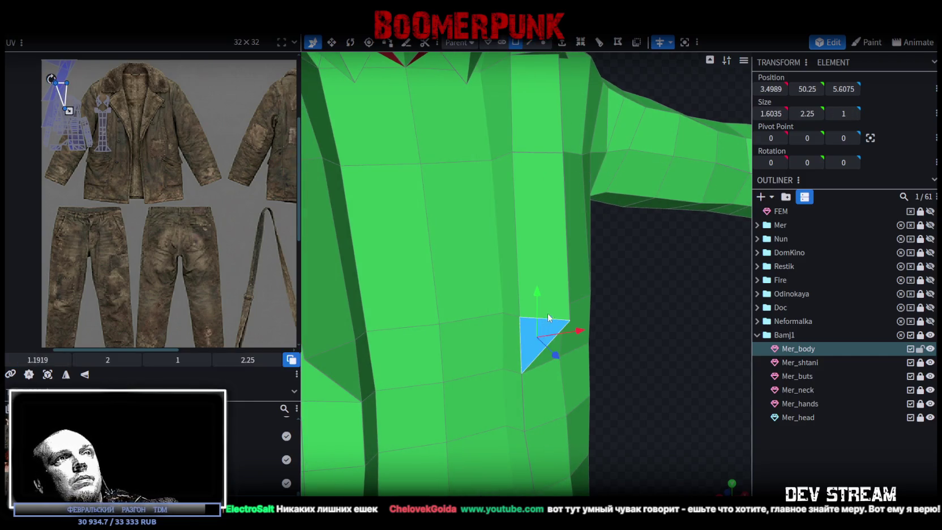
click(543, 43)
click(563, 152)
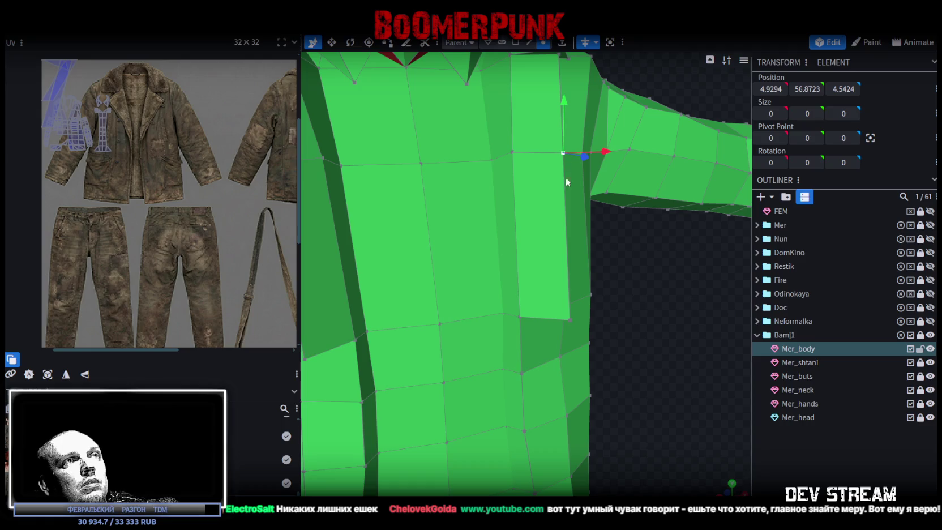
right_click(568, 320)
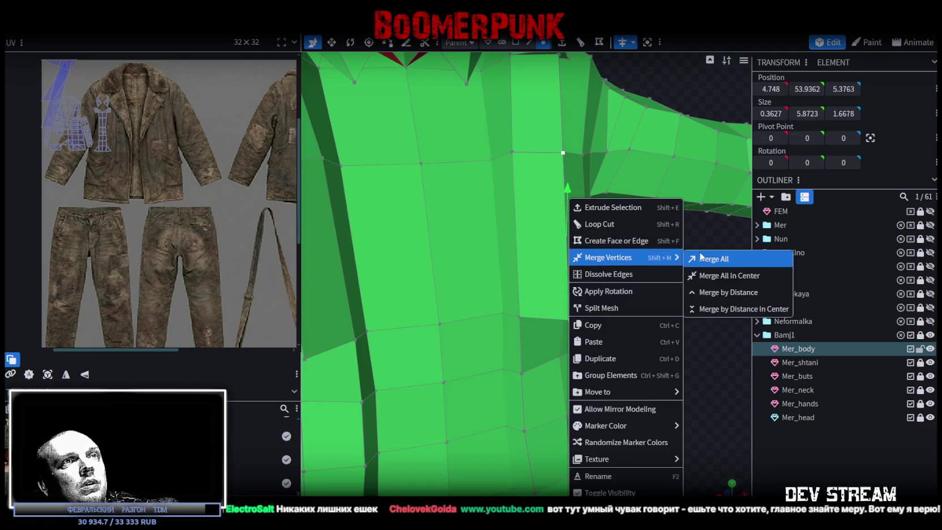
click(701, 258)
drag(662, 262, 563, 263)
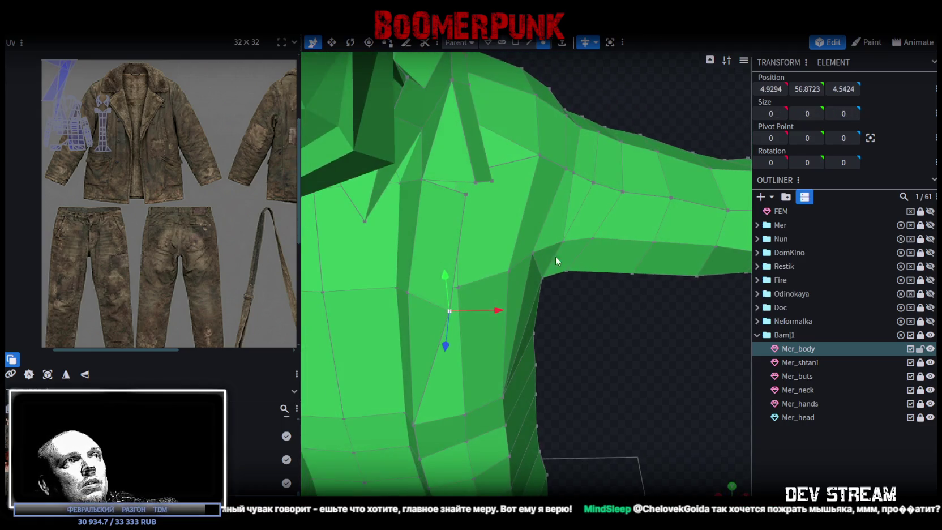
mouse_move(581, 329)
mouse_down()
mouse_move(676, 421)
mouse_move(327, 326)
mouse_up()
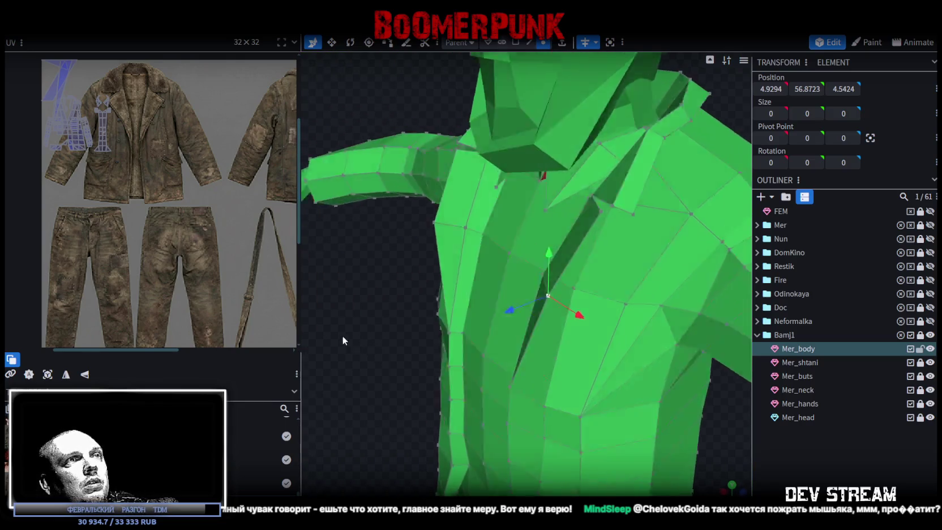
Move two vertices back 0.5, down-left, 0.3 along X and forward 0.2
shift+click(534, 182)
mouse_move(460, 229)
mouse_down()
mouse_move(484, 244)
mouse_move(552, 254)
mouse_up()
mouse_move(420, 277)
mouse_down()
mouse_move(445, 298)
mouse_move(577, 324)
mouse_move(580, 368)
mouse_move(652, 367)
mouse_move(572, 181)
mouse_move(553, 185)
mouse_up()
mouse_move(614, 223)
mouse_down()
mouse_move(583, 222)
mouse_move(597, 336)
mouse_move(505, 304)
mouse_move(528, 344)
mouse_up()
mouse_move(566, 373)
middle_down()
mouse_move(611, 371)
mouse_move(578, 250)
middle_up()
drag(597, 249, 609, 263)
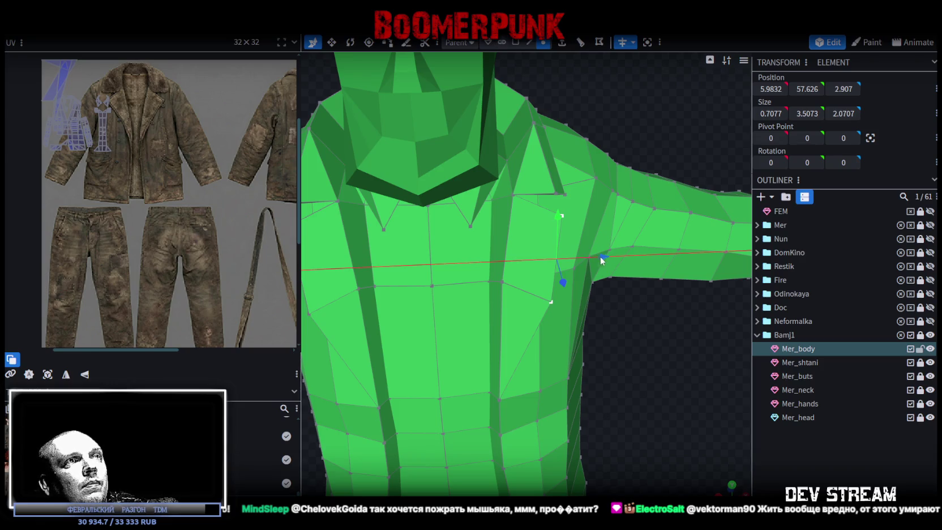
mouse_move(610, 263)
middle_down()
mouse_move(572, 346)
mouse_move(491, 325)
middle_up()
drag(372, 248, 353, 323)
mouse_move(336, 342)
middle_down()
mouse_move(443, 318)
mouse_move(536, 208)
middle_up()
Reposition a shoulder vertex: raise it 0.3, move it outward, then lower it 0.6
click(549, 194)
drag(552, 151, 560, 141)
drag(599, 187, 610, 190)
mouse_move(649, 100)
middle_down()
mouse_move(572, 129)
mouse_move(528, 107)
mouse_move(576, 91)
mouse_move(546, 89)
middle_up()
drag(534, 116, 536, 127)
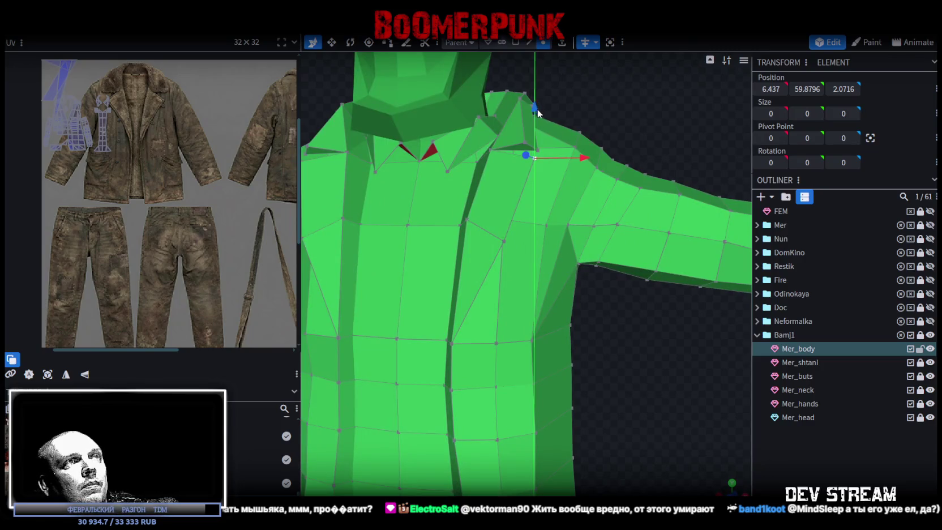
Nudge a lower chest vertex slightly up and left, then clear the selection
mouse_move(551, 130)
middle_down()
mouse_move(586, 364)
mouse_move(601, 350)
mouse_move(545, 263)
middle_up()
click(527, 236)
drag(526, 189, 526, 181)
drag(577, 233, 572, 234)
drag(527, 180, 526, 176)
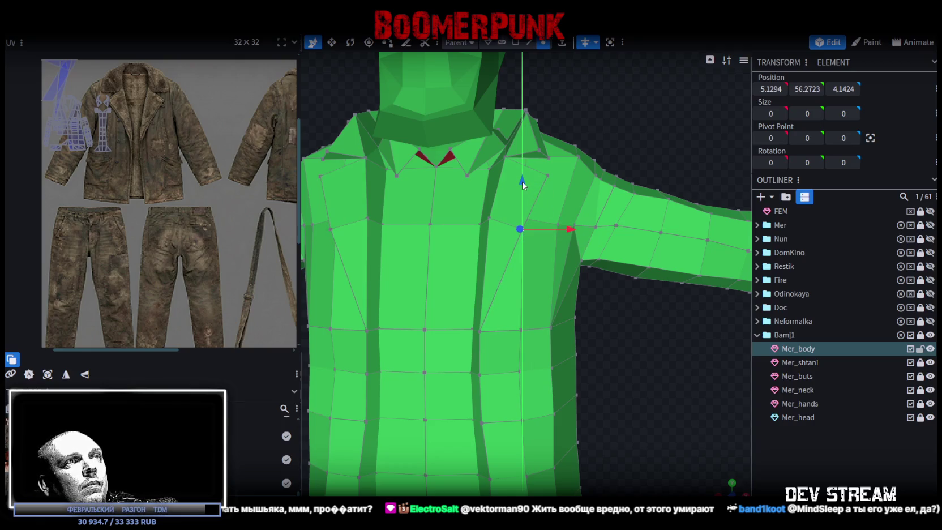
mouse_move(547, 416)
middle_down()
mouse_move(559, 394)
mouse_move(601, 376)
middle_up()
click(566, 402)
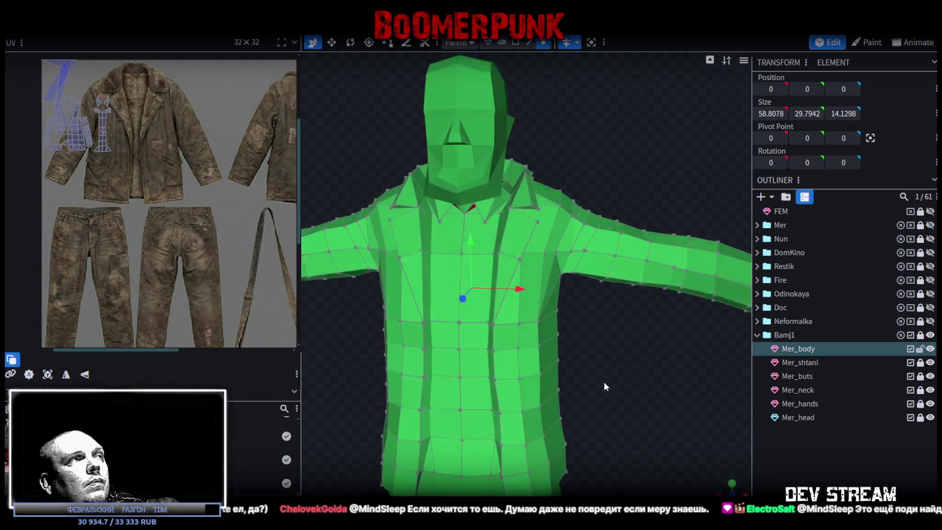
scroll(226, 212, down, 3)
scroll(200, 204, up, 1)
scroll(159, 219, up, 2)
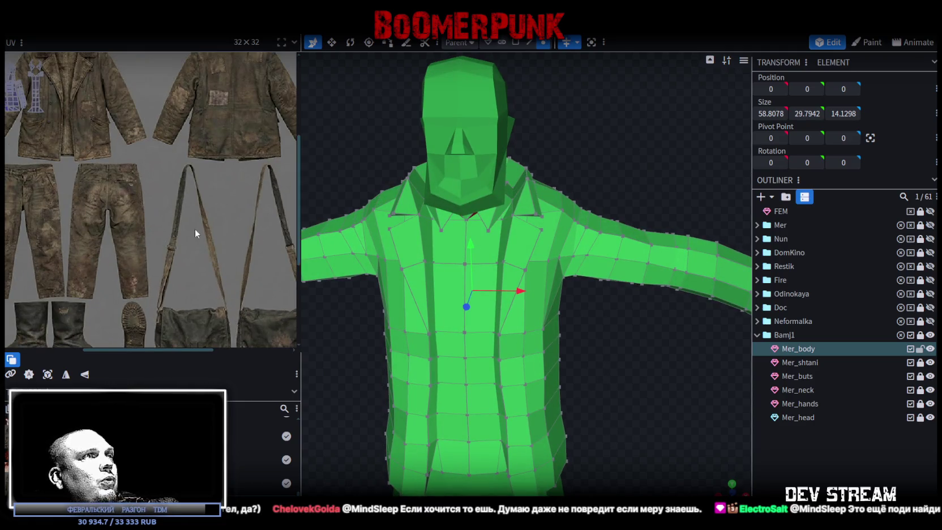
scroll(195, 229, up, 2)
scroll(150, 201, up, 1)
scroll(149, 194, down, 1)
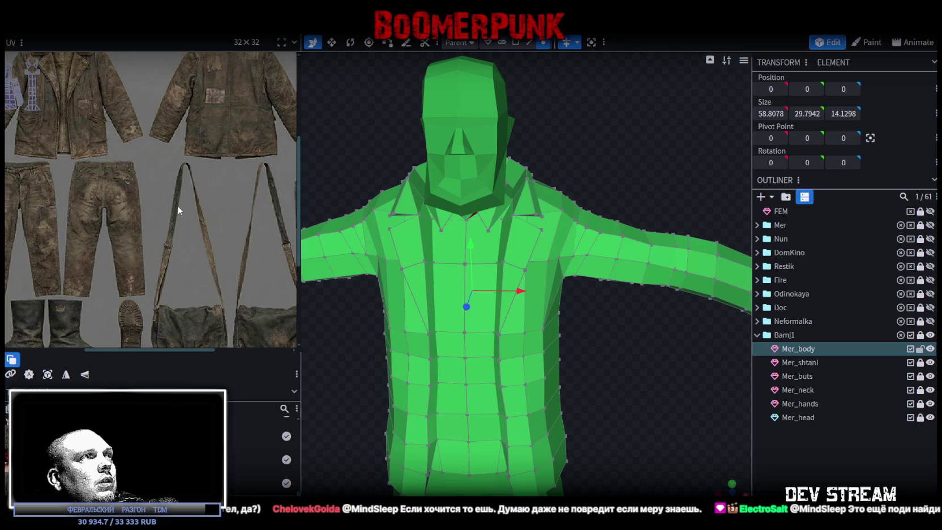
scroll(177, 205, down, 2)
scroll(556, 347, down, 2)
scroll(620, 348, up, 2)
scroll(620, 317, up, 2)
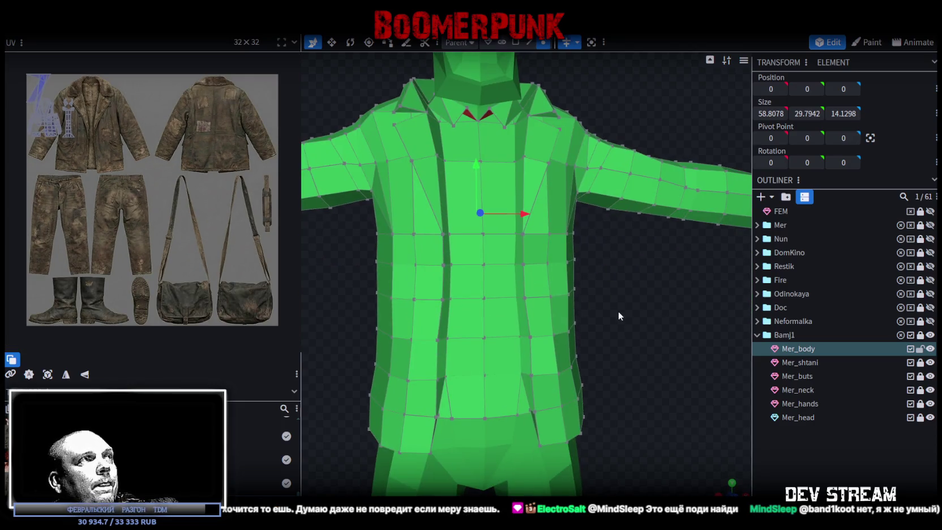
scroll(625, 321, up, 2)
scroll(623, 281, up, 2)
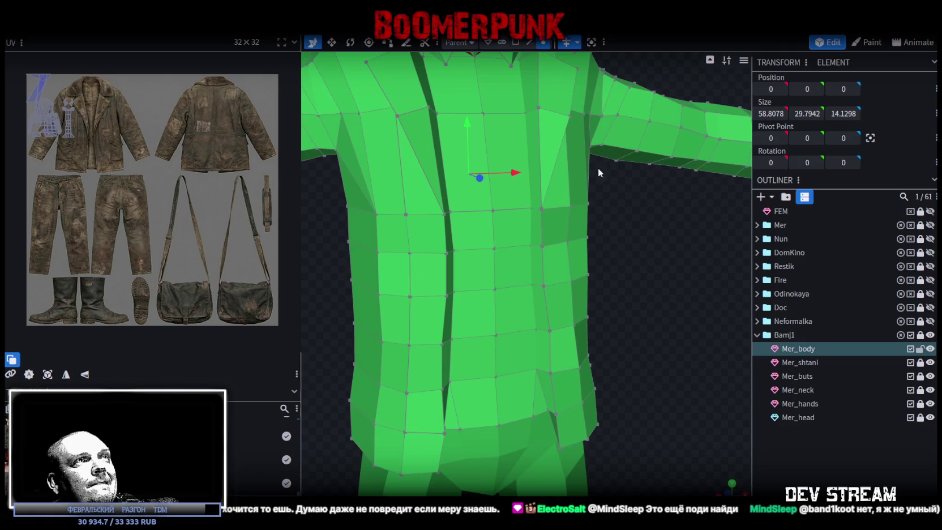
key(3)
Shift the narrow placket faces 0.7 left and a small hem face 0.4 left along X
click(539, 226)
drag(570, 227, 559, 232)
click(526, 306)
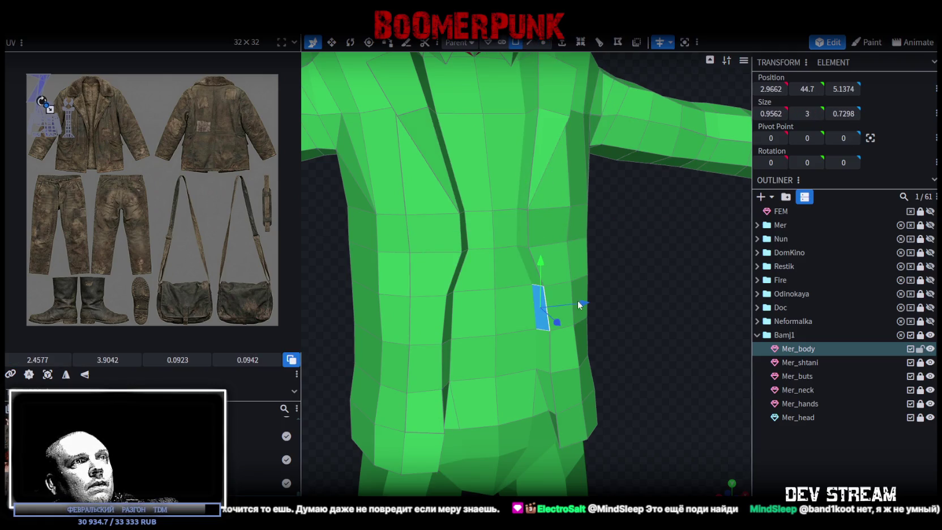
mouse_move(570, 284)
mouse_down()
mouse_move(609, 243)
mouse_move(583, 248)
mouse_up()
click(504, 281)
shift+click(481, 224)
shift+click(481, 189)
drag(526, 236, 531, 243)
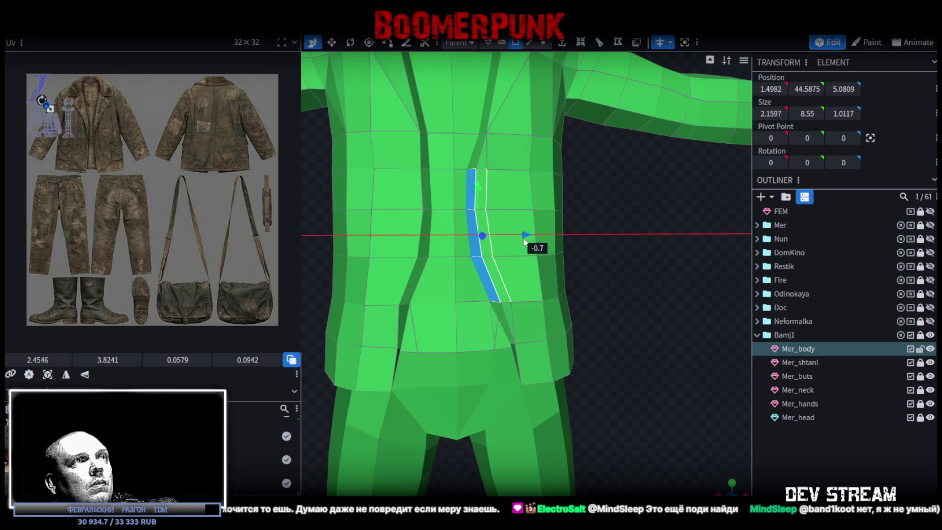
mouse_move(616, 239)
mouse_down()
mouse_move(574, 265)
mouse_move(628, 236)
mouse_move(623, 226)
mouse_up()
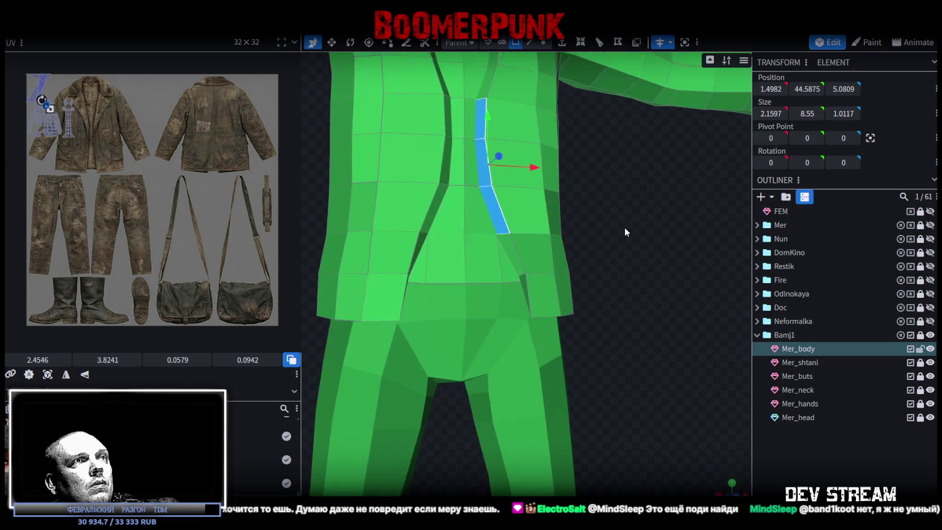
click(515, 246)
mouse_move(566, 247)
mouse_down()
mouse_move(549, 249)
mouse_move(558, 260)
mouse_move(580, 198)
mouse_move(561, 201)
mouse_move(596, 270)
mouse_move(583, 253)
mouse_up()
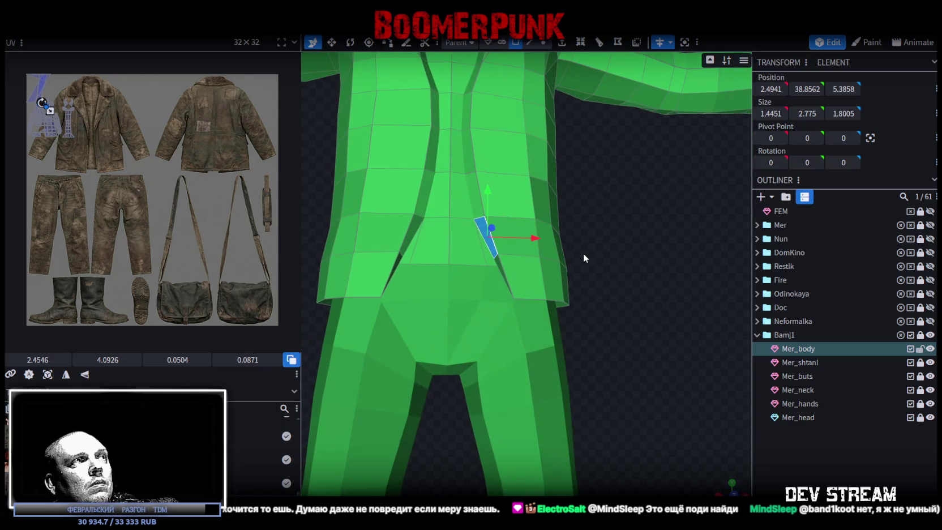
Pull a jacket hem vertex 0.4 along X
click(542, 41)
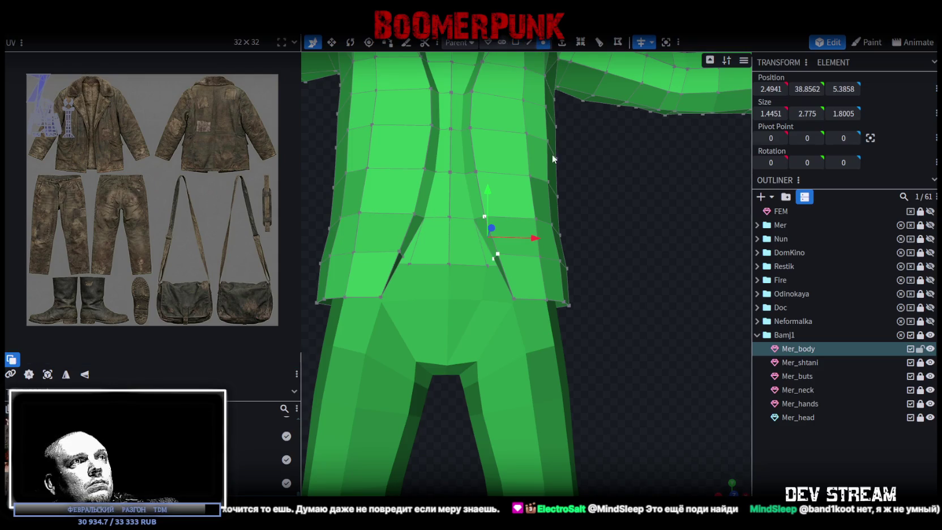
click(514, 297)
mouse_move(562, 303)
mouse_down()
mouse_move(623, 303)
mouse_move(635, 342)
mouse_move(529, 260)
mouse_move(589, 250)
mouse_move(458, 269)
mouse_move(504, 233)
mouse_move(571, 237)
mouse_move(439, 261)
mouse_move(272, 254)
mouse_move(287, 236)
mouse_move(253, 240)
mouse_up()
scroll(566, 242, down, 2)
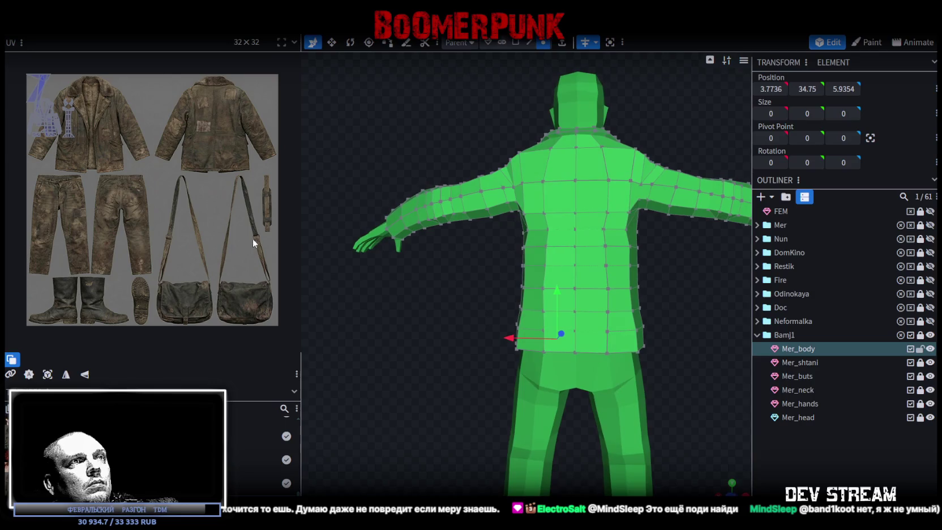
Move the armpit vertex 0.7 along X and its neighbour back 0.3 along Z
click(535, 234)
mouse_move(486, 234)
mouse_down()
mouse_move(471, 293)
mouse_move(572, 276)
mouse_up()
click(543, 235)
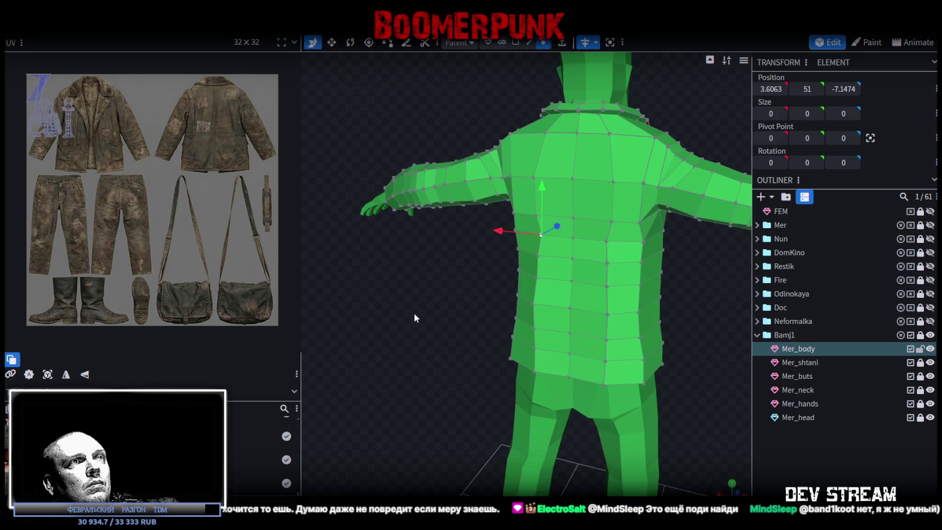
drag(414, 310, 354, 324)
mouse_move(547, 234)
mouse_down()
mouse_move(453, 309)
mouse_move(721, 291)
mouse_move(599, 303)
mouse_move(582, 326)
mouse_move(637, 284)
mouse_move(665, 292)
mouse_move(652, 338)
mouse_move(621, 334)
mouse_move(594, 311)
mouse_move(581, 147)
mouse_up()
Move the shoulder faces beside the collar back 1.1 along Z
click(515, 43)
click(514, 226)
mouse_move(520, 190)
mouse_down()
mouse_move(576, 170)
mouse_move(470, 213)
mouse_up()
shift+click(470, 213)
shift+click(491, 198)
mouse_move(581, 180)
mouse_down()
mouse_move(415, 173)
mouse_move(534, 179)
mouse_move(644, 166)
mouse_move(543, 244)
mouse_move(561, 239)
mouse_move(605, 174)
mouse_move(605, 154)
mouse_move(428, 188)
mouse_move(544, 145)
mouse_up()
click(540, 162)
shift+click(553, 136)
mouse_move(619, 214)
mouse_down()
mouse_move(509, 131)
mouse_move(492, 142)
mouse_up()
mouse_move(586, 181)
mouse_down()
mouse_move(634, 190)
mouse_move(724, 150)
mouse_move(566, 163)
mouse_up()
click(543, 181)
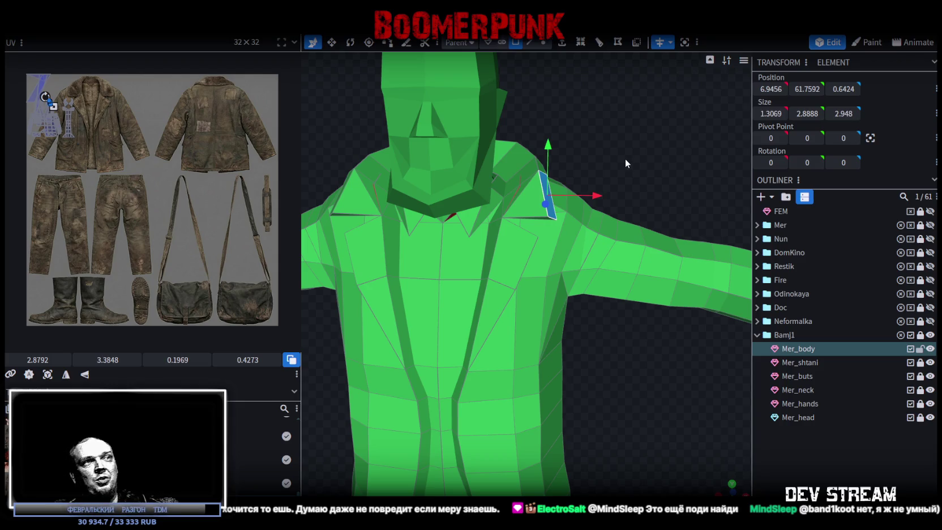
Select the collar edge on the shoulder in Edge mode
scroll(577, 189, up, 3)
scroll(607, 189, up, 3)
mouse_move(606, 189)
mouse_down()
mouse_move(620, 198)
mouse_move(611, 140)
mouse_move(568, 120)
mouse_move(633, 188)
mouse_move(606, 207)
mouse_up()
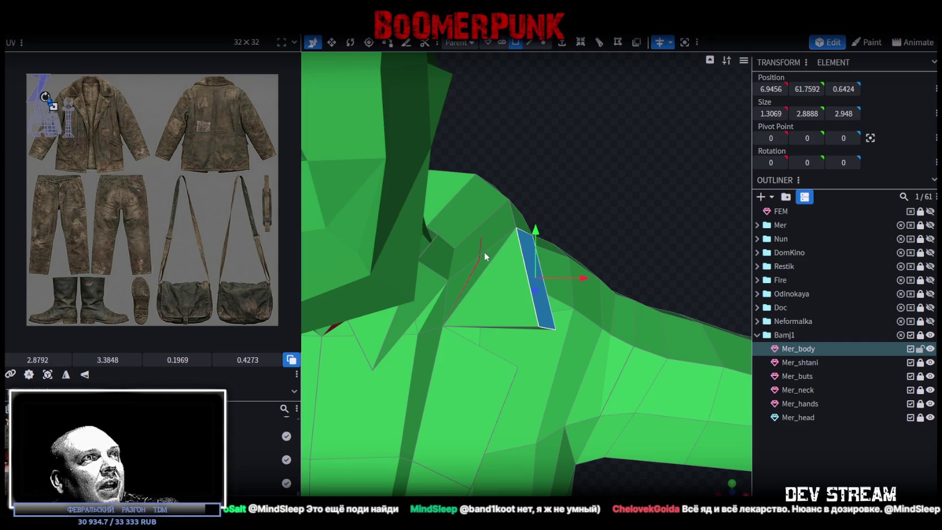
drag(484, 252, 581, 100)
click(529, 42)
drag(520, 74, 483, 241)
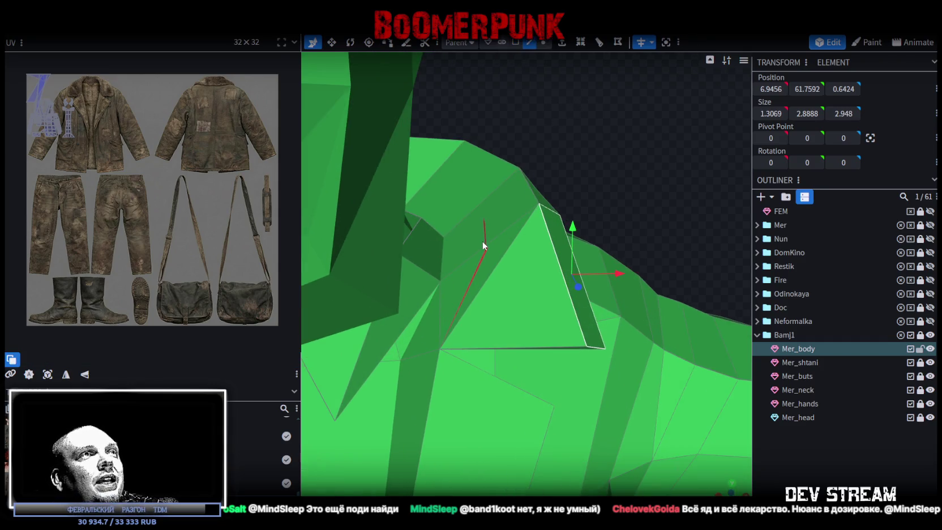
click(482, 242)
Lower the collar edge 0.2 and nudge it 0.1 along X, undoing a stray 0.7 move
mouse_move(637, 192)
mouse_down()
mouse_move(550, 167)
mouse_move(620, 195)
mouse_up()
drag(476, 279, 492, 278)
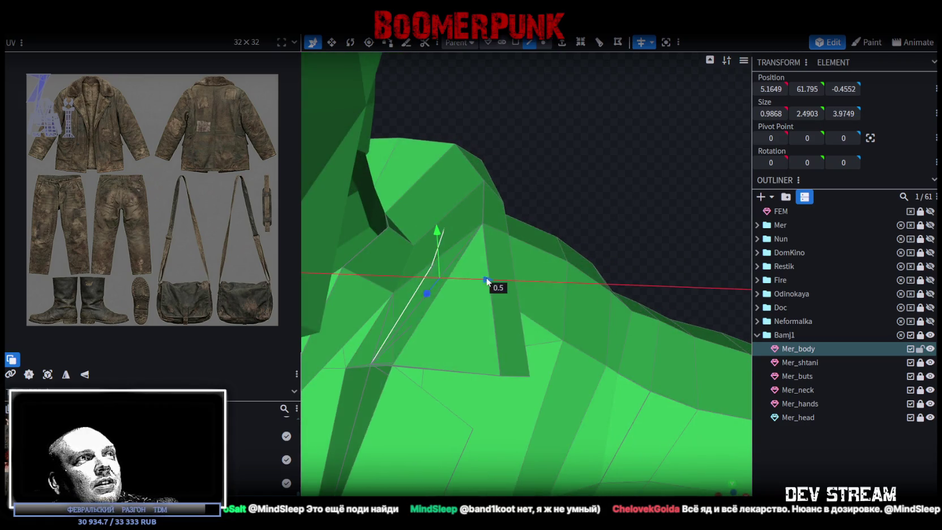
mouse_move(593, 219)
mouse_down()
mouse_move(553, 182)
mouse_move(521, 171)
mouse_move(527, 184)
mouse_move(611, 182)
mouse_move(602, 182)
mouse_up()
key(ctrl+z)
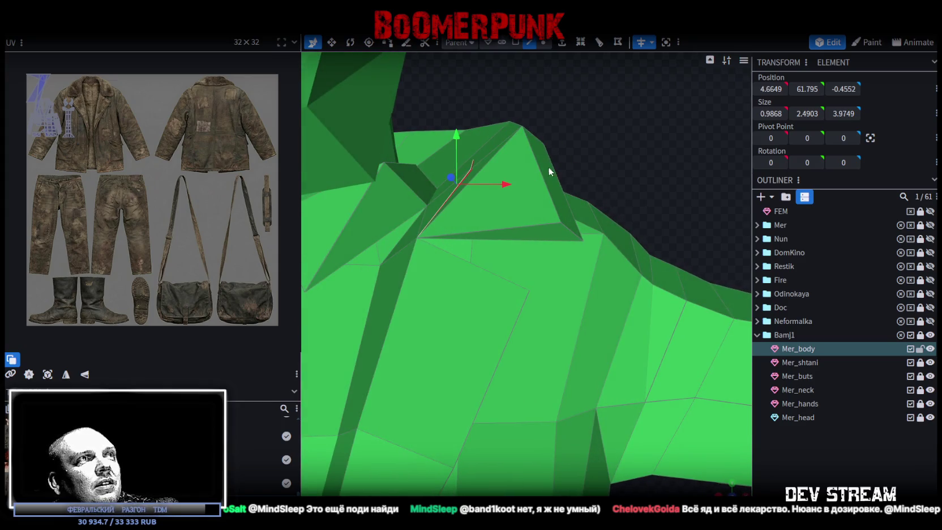
drag(459, 133, 457, 138)
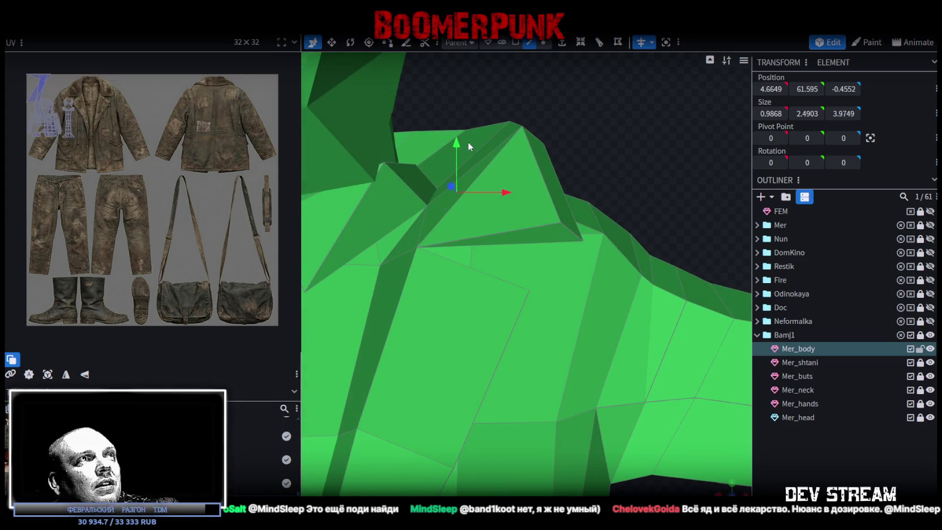
drag(507, 192, 512, 193)
mouse_move(594, 175)
mouse_down()
mouse_move(529, 145)
mouse_move(473, 167)
mouse_move(480, 186)
mouse_move(504, 187)
mouse_move(495, 170)
mouse_move(439, 149)
mouse_move(475, 178)
mouse_move(627, 174)
mouse_up()
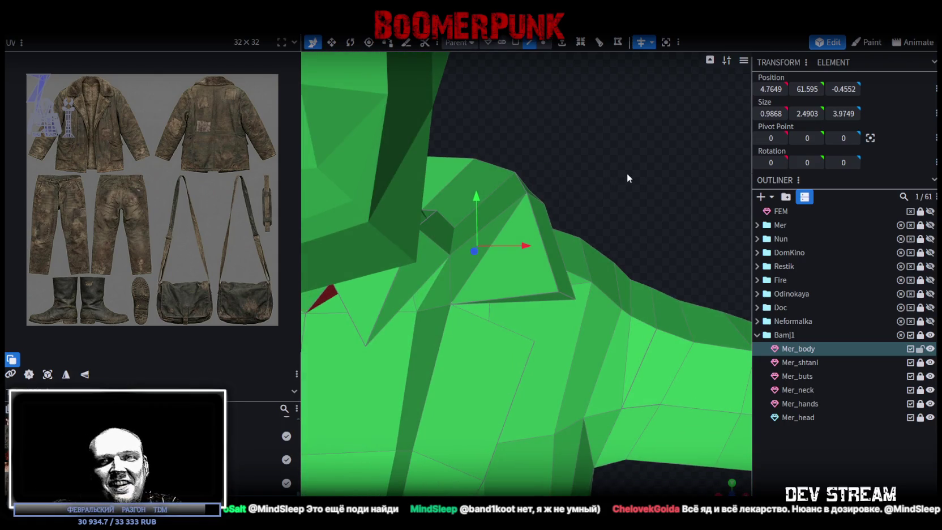
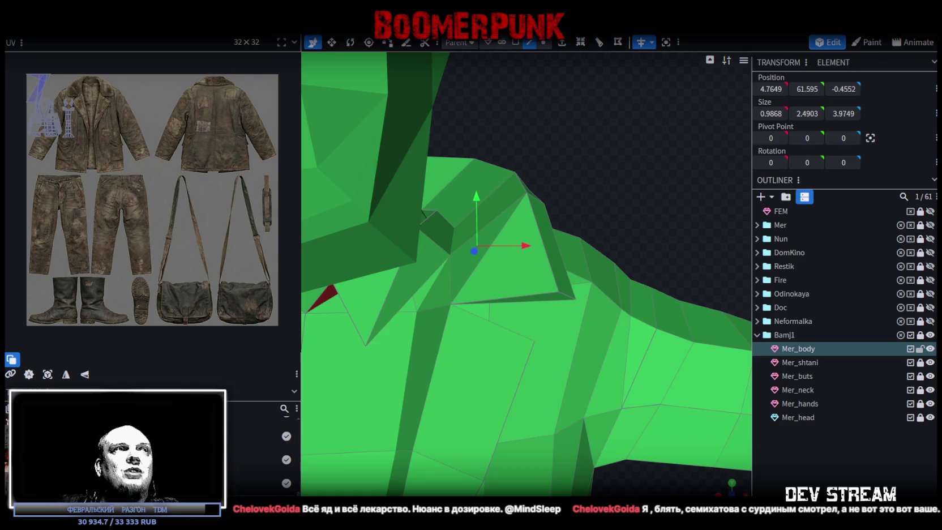
Inspect the collar near the shoulder and select several adjacent collar faces
drag(577, 399, 510, 306)
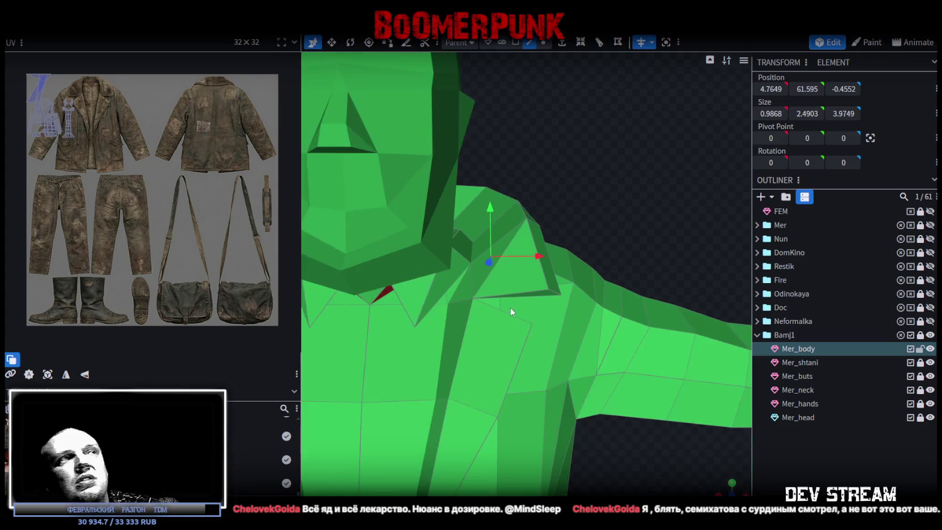
drag(563, 216, 670, 205)
click(515, 42)
click(480, 227)
shift+click(459, 227)
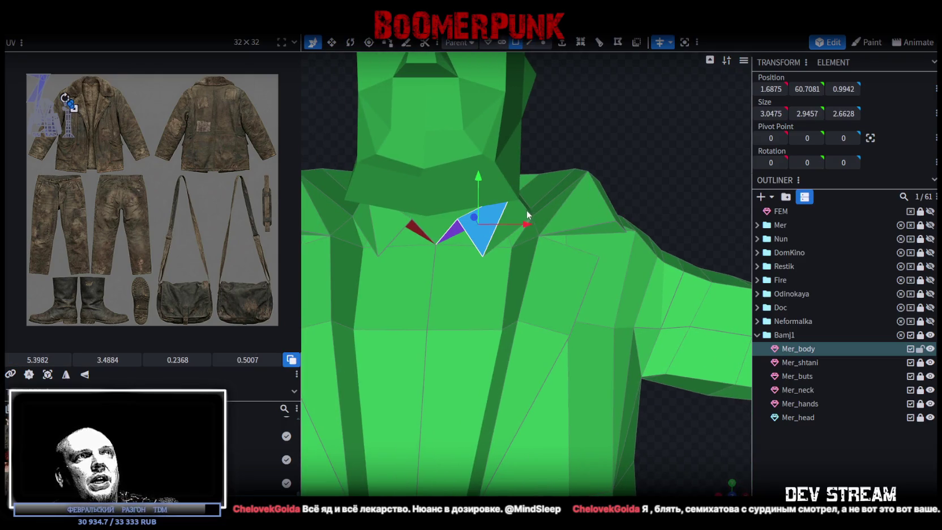
drag(627, 118, 485, 216)
shift+click(399, 249)
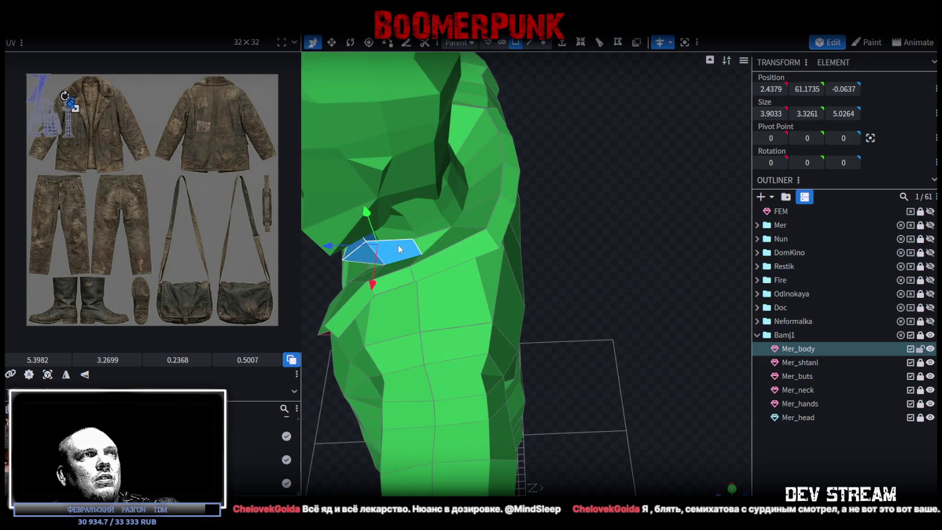
mouse_move(429, 243)
mouse_down()
mouse_move(675, 254)
mouse_move(607, 217)
mouse_move(631, 190)
mouse_move(632, 159)
mouse_move(629, 202)
mouse_move(607, 219)
mouse_move(601, 199)
mouse_move(618, 189)
mouse_move(608, 203)
mouse_up()
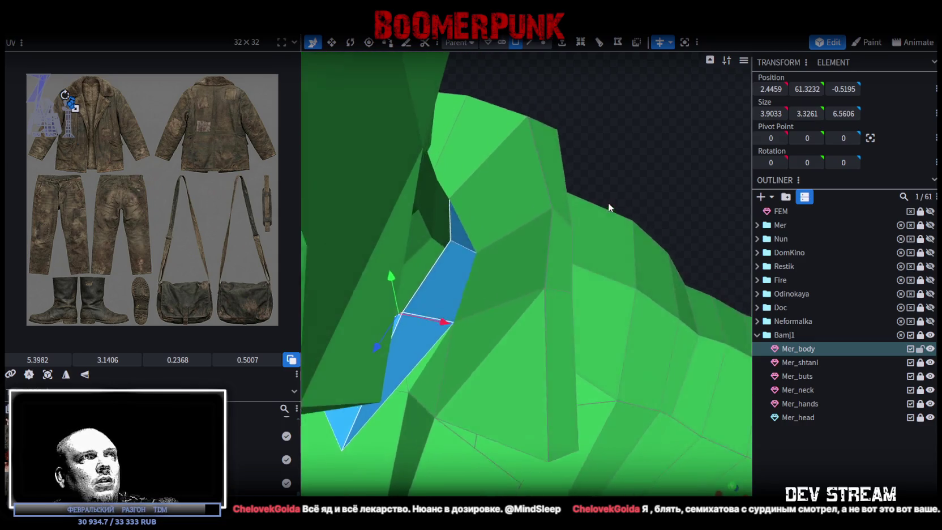
In vertex mode, merge the first pair of loose collar vertices into one
click(543, 42)
click(469, 262)
shift+click(445, 252)
right_click(445, 252)
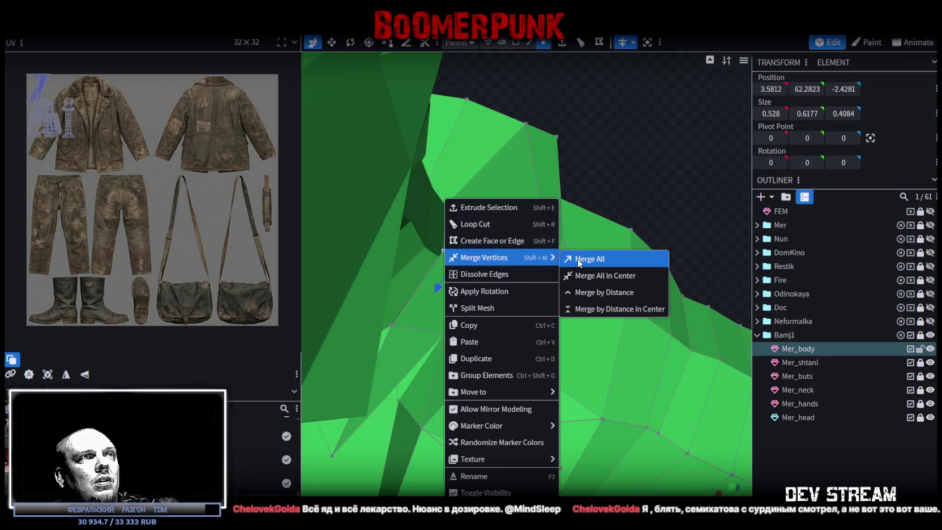
click(579, 261)
Merge the second pair of collar vertices and check the result
shift+click(442, 333)
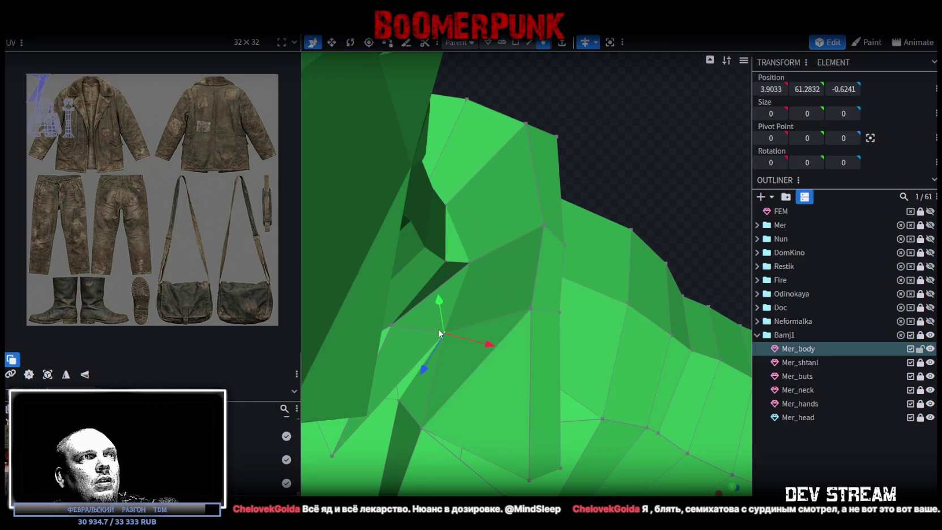
shift+click(390, 324)
right_click(391, 325)
click(543, 260)
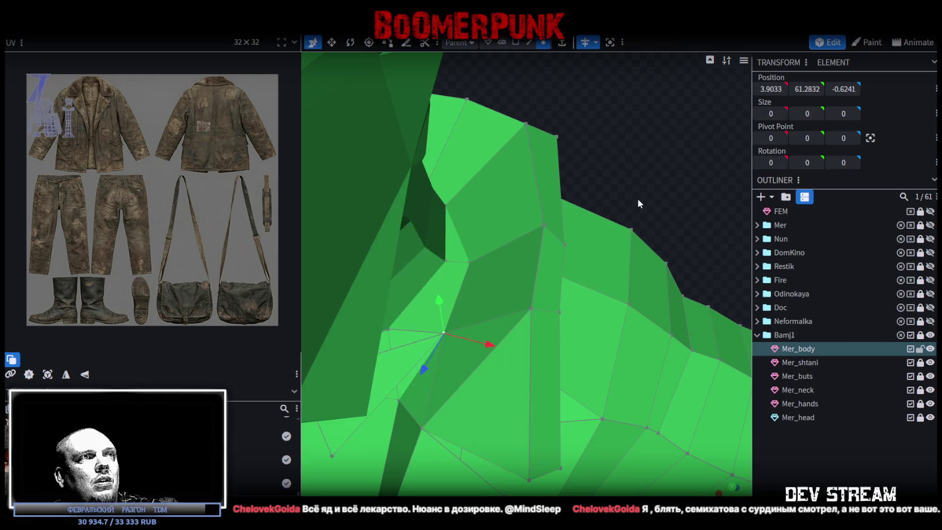
drag(637, 198, 676, 126)
drag(684, 117, 548, 171)
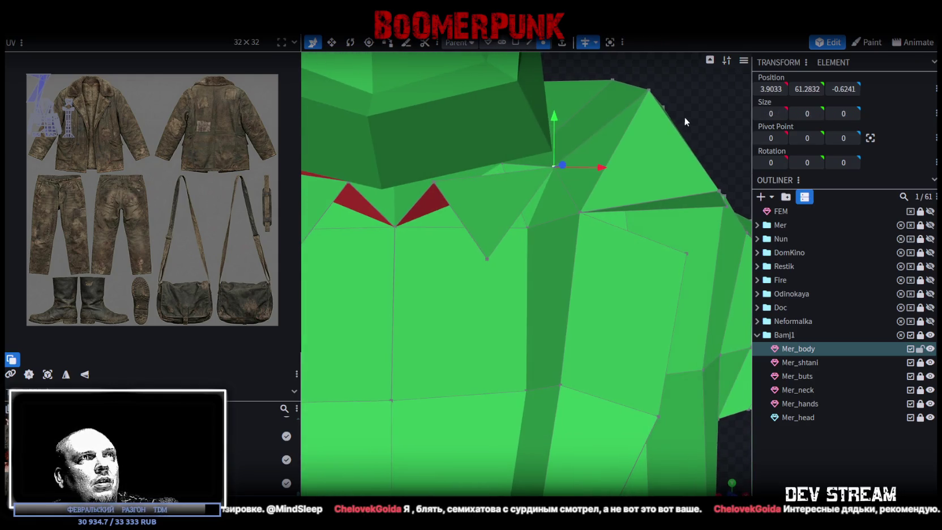
Return to face selection and inspect the merged collar from the shoulder side
click(515, 42)
click(488, 204)
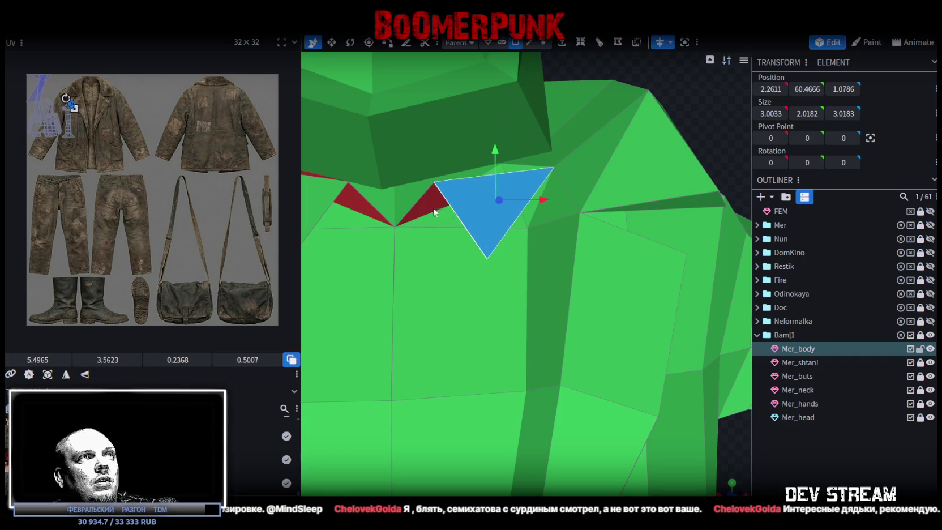
click(457, 208)
scroll(458, 201, down, 3)
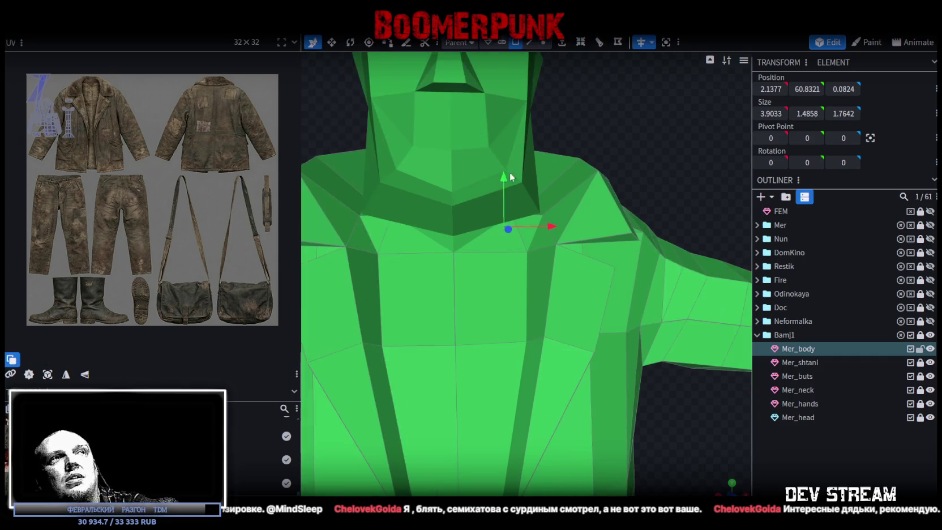
mouse_move(458, 201)
mouse_down()
mouse_move(594, 136)
mouse_move(505, 152)
mouse_move(616, 111)
mouse_move(635, 271)
mouse_move(636, 262)
mouse_up()
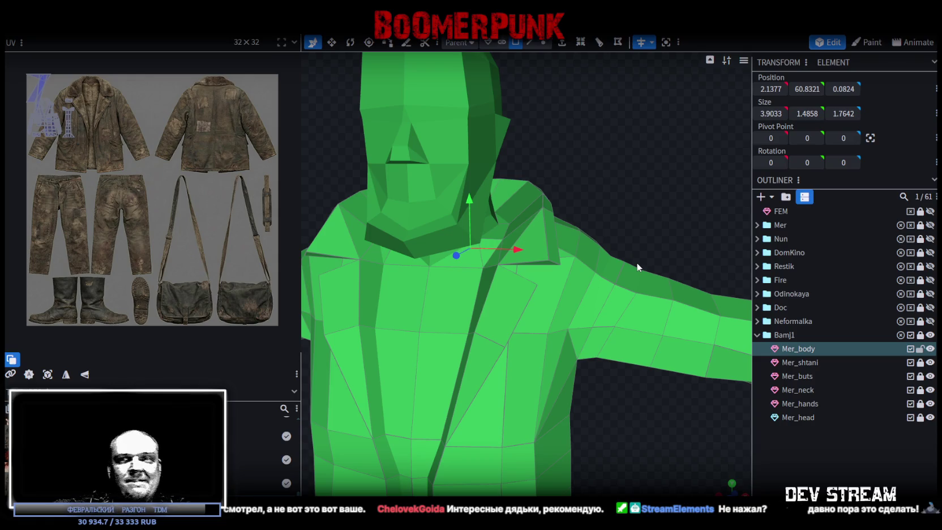
Move a neck edge of the collar slightly down and sideways along X
mouse_move(636, 262)
mouse_down()
mouse_move(600, 369)
mouse_move(521, 355)
mouse_move(527, 371)
mouse_move(513, 382)
mouse_move(548, 383)
mouse_move(542, 348)
mouse_move(533, 343)
mouse_move(551, 357)
mouse_move(510, 322)
mouse_move(601, 258)
mouse_move(624, 287)
mouse_move(642, 286)
mouse_move(534, 238)
mouse_move(648, 182)
mouse_move(579, 203)
mouse_move(406, 167)
mouse_up()
click(534, 238)
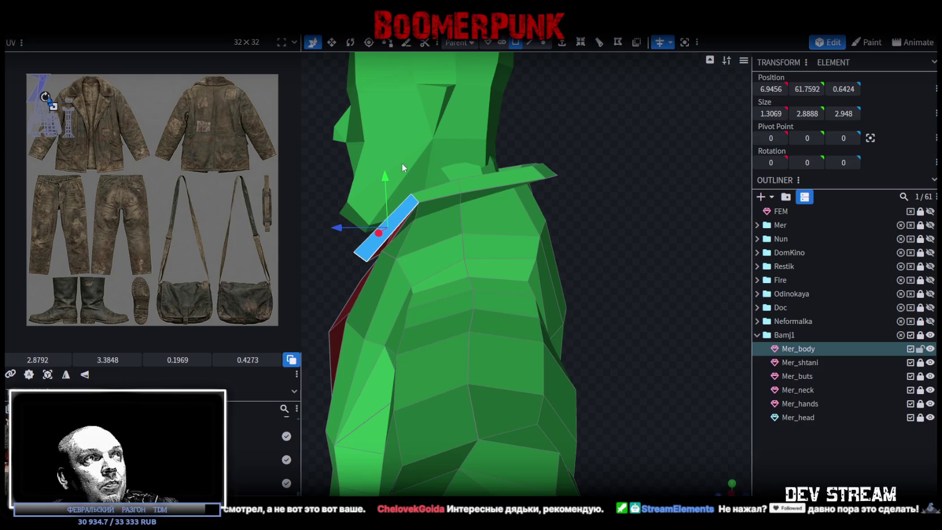
mouse_move(588, 291)
mouse_down()
mouse_move(585, 302)
mouse_move(690, 298)
mouse_move(656, 312)
mouse_up()
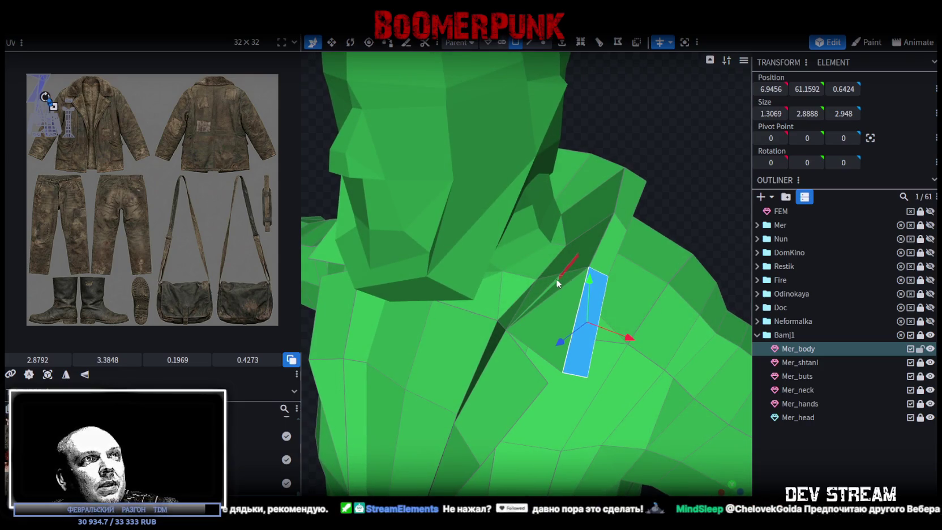
click(529, 42)
click(575, 263)
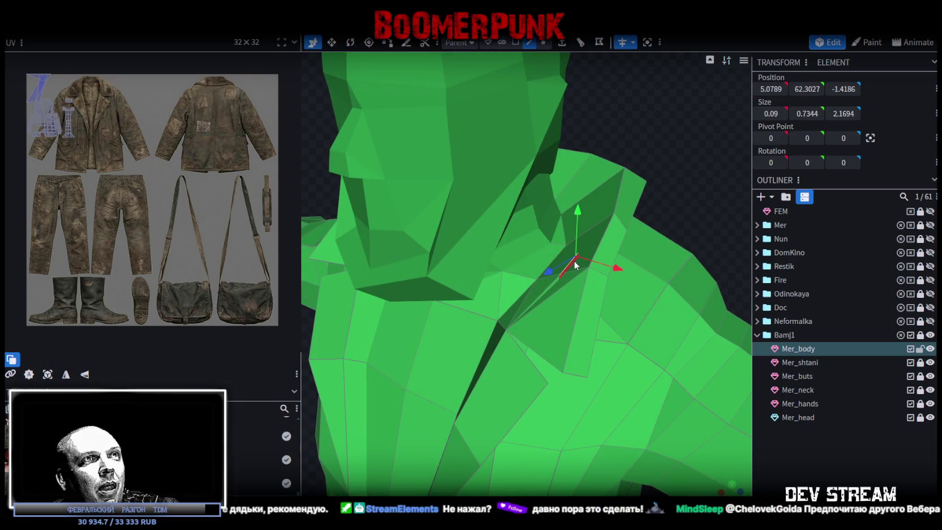
drag(581, 219, 583, 221)
drag(614, 269, 621, 274)
Raise a collar element forward and shift a collar face 0.1 along X
mouse_move(636, 206)
mouse_down()
mouse_move(651, 152)
mouse_move(699, 186)
mouse_up()
click(575, 218)
drag(550, 213, 569, 173)
mouse_move(666, 160)
mouse_down()
mouse_move(553, 180)
mouse_move(594, 210)
mouse_move(667, 223)
mouse_up()
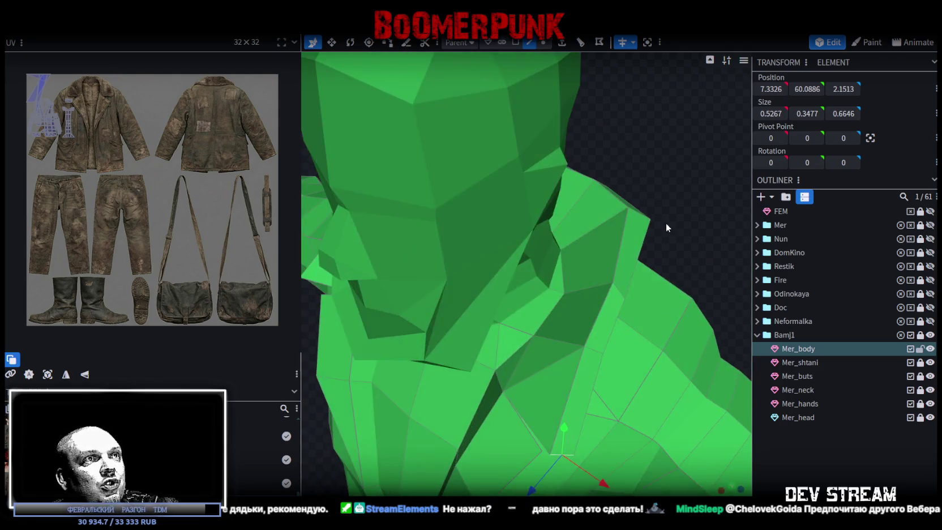
click(592, 352)
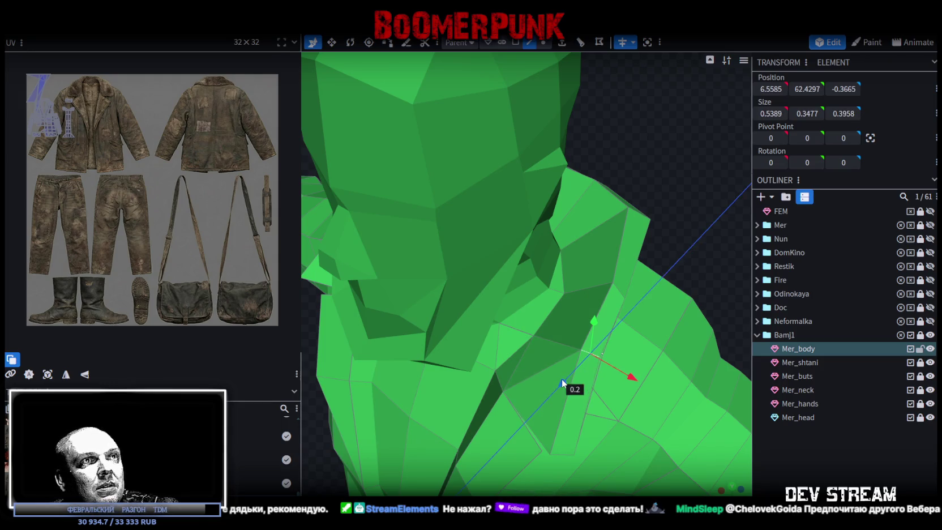
mouse_move(624, 384)
mouse_down()
mouse_move(635, 382)
mouse_move(681, 222)
mouse_move(615, 199)
mouse_move(686, 189)
mouse_move(687, 223)
mouse_move(529, 221)
mouse_move(403, 188)
mouse_move(493, 255)
mouse_move(404, 245)
mouse_move(481, 226)
mouse_move(525, 201)
mouse_move(505, 188)
mouse_move(567, 176)
mouse_move(573, 161)
mouse_move(545, 165)
mouse_up()
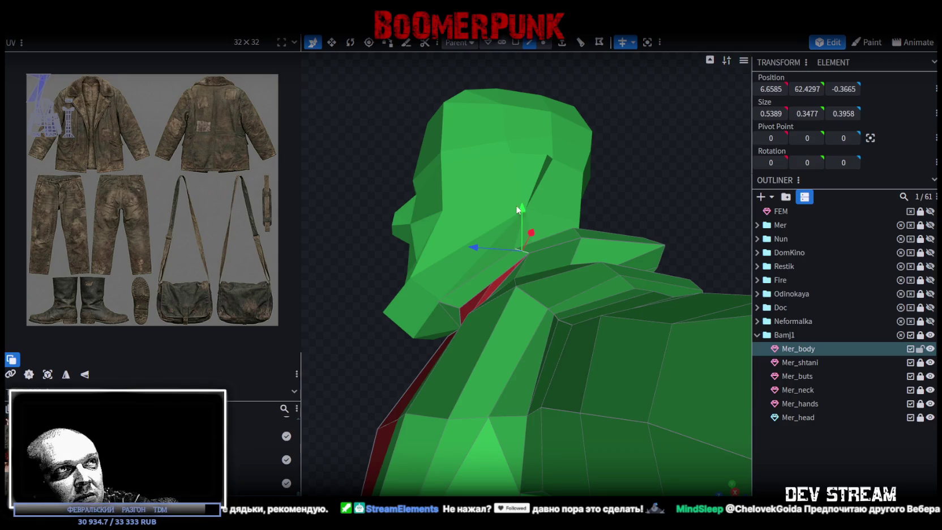
mouse_move(517, 209)
mouse_down()
mouse_move(455, 229)
mouse_move(409, 169)
mouse_move(451, 236)
mouse_move(502, 211)
mouse_up()
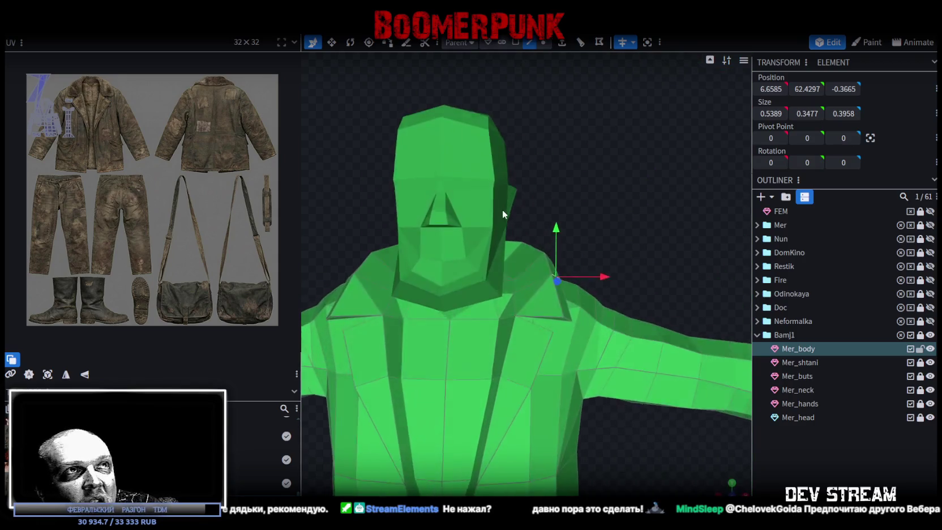
scroll(517, 395, down, 3)
mouse_move(517, 396)
mouse_down()
mouse_move(597, 398)
mouse_move(588, 389)
mouse_move(598, 327)
mouse_move(534, 317)
mouse_move(493, 331)
mouse_move(612, 335)
mouse_move(620, 366)
mouse_move(459, 377)
mouse_move(563, 376)
mouse_up()
scroll(606, 388, down, 3)
scroll(430, 376, up, 3)
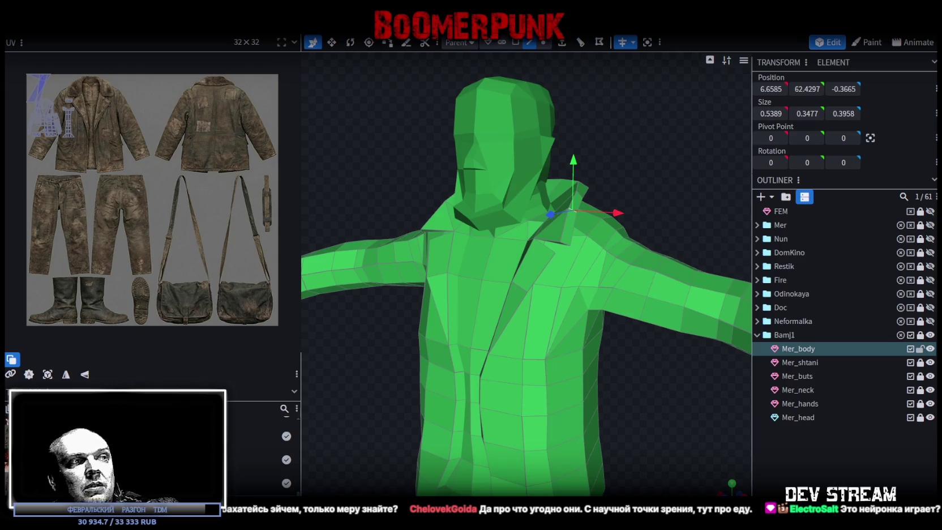
key(alt+Tab)
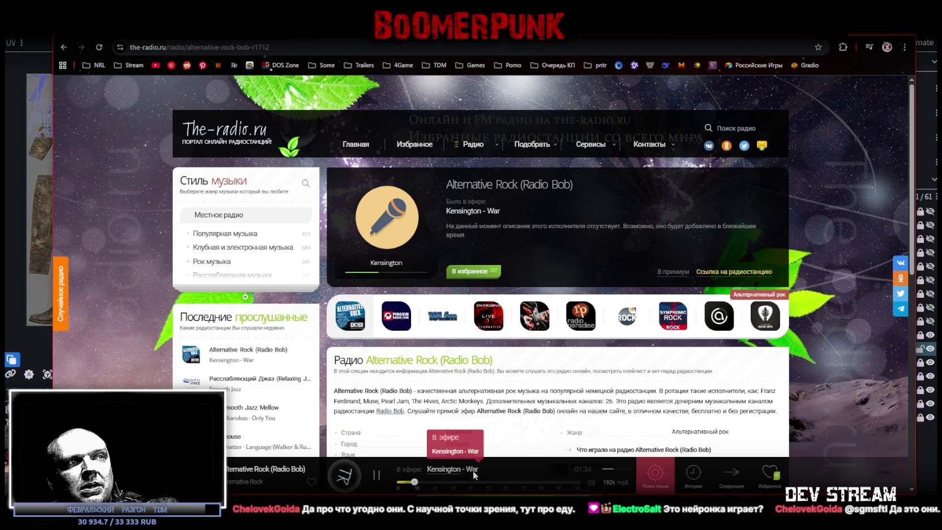
key(alt+Tab)
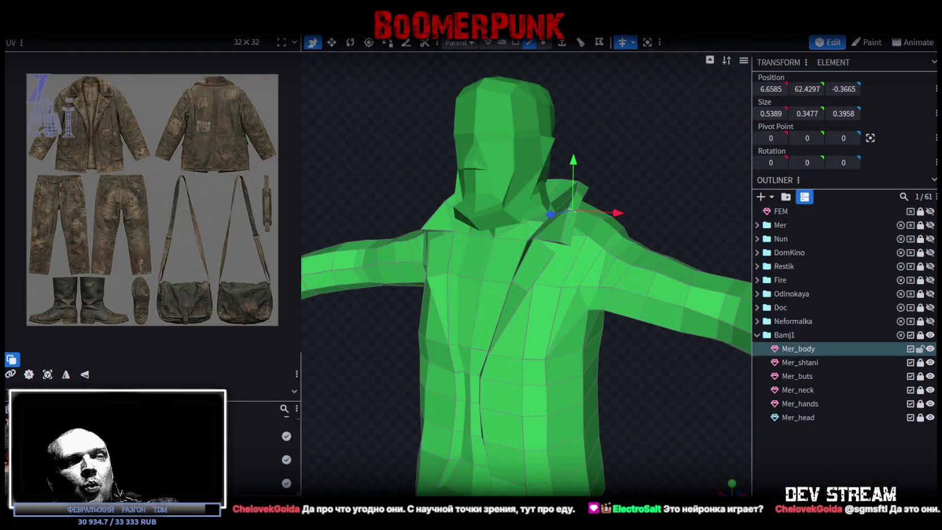
Select the long vertical edge strip down the chest, move it back along Z, then switch to the music player
mouse_move(706, 462)
mouse_down()
mouse_move(594, 390)
mouse_move(663, 389)
mouse_move(535, 354)
mouse_up()
click(488, 281)
shift+drag(487, 312, 496, 429)
click(493, 430)
click(490, 280)
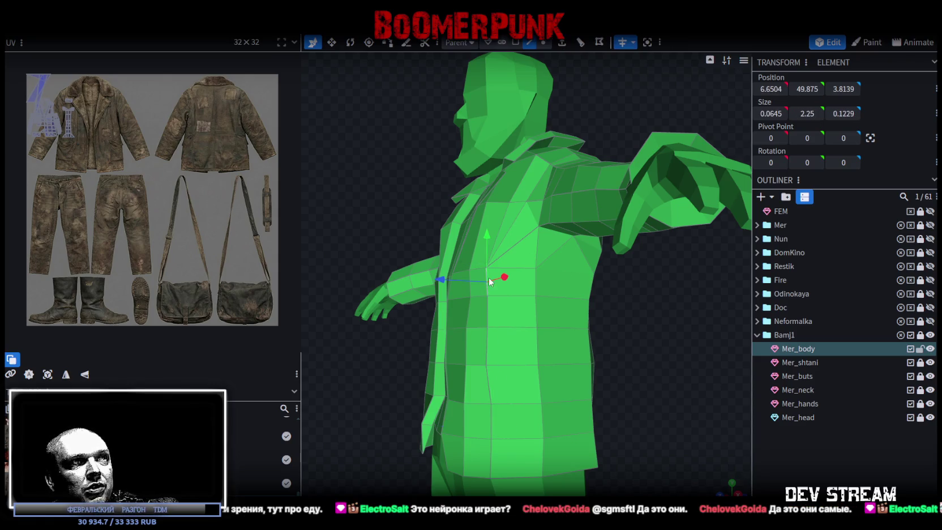
mouse_move(487, 307)
shift+mouse_down()
mouse_move(489, 459)
mouse_move(677, 326)
mouse_move(664, 253)
mouse_move(675, 263)
shift+mouse_up()
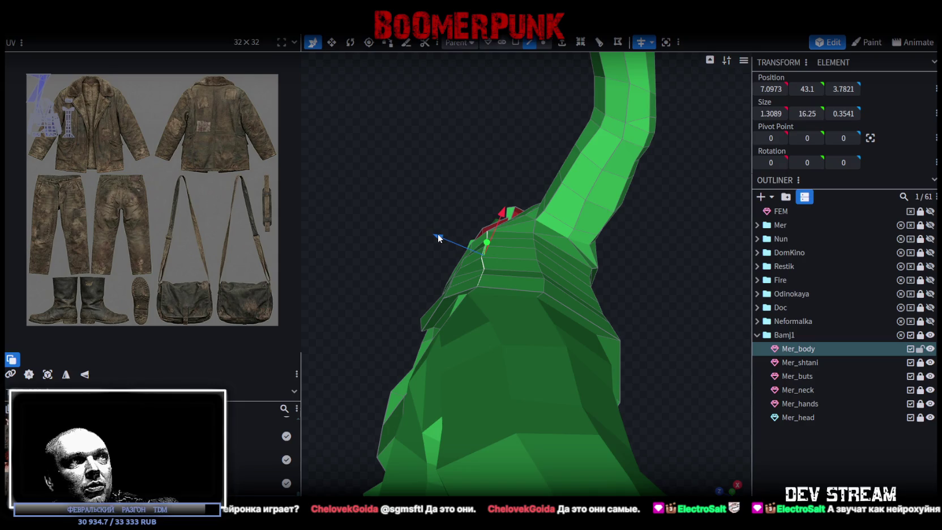
mouse_move(440, 238)
mouse_down()
mouse_move(518, 225)
mouse_move(515, 207)
mouse_move(630, 312)
mouse_move(623, 342)
mouse_move(733, 390)
mouse_move(646, 320)
mouse_move(642, 293)
mouse_move(652, 296)
mouse_move(542, 336)
mouse_move(491, 238)
mouse_move(478, 189)
mouse_move(493, 167)
mouse_move(621, 159)
mouse_move(607, 181)
mouse_move(618, 265)
mouse_move(677, 337)
mouse_move(671, 349)
mouse_move(685, 315)
mouse_move(651, 358)
mouse_move(609, 384)
mouse_move(441, 364)
mouse_move(300, 272)
mouse_move(340, 265)
mouse_move(409, 302)
mouse_move(603, 341)
mouse_move(609, 374)
mouse_up()
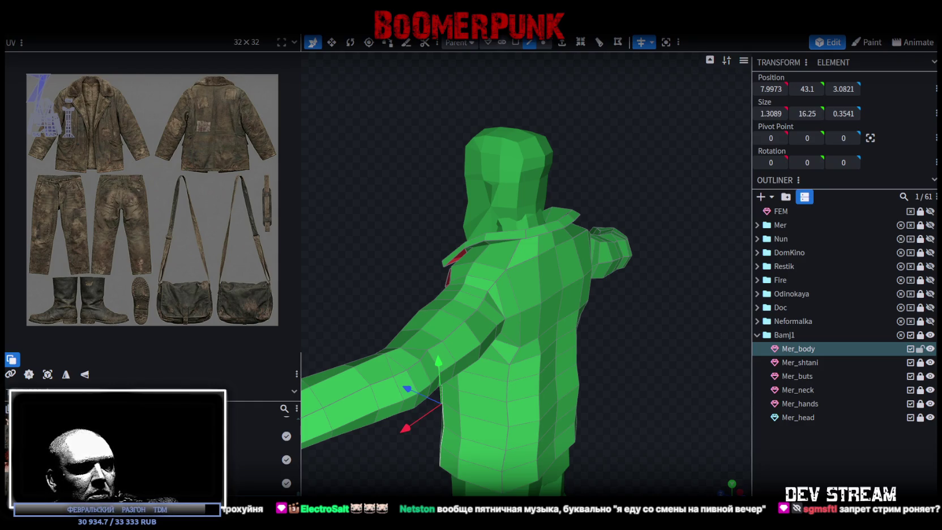
key(alt+Tab)
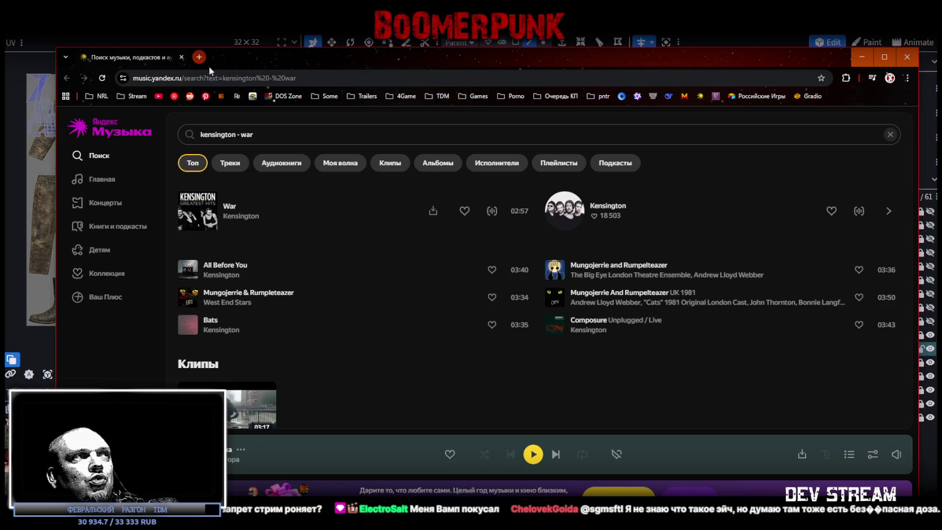
click(181, 58)
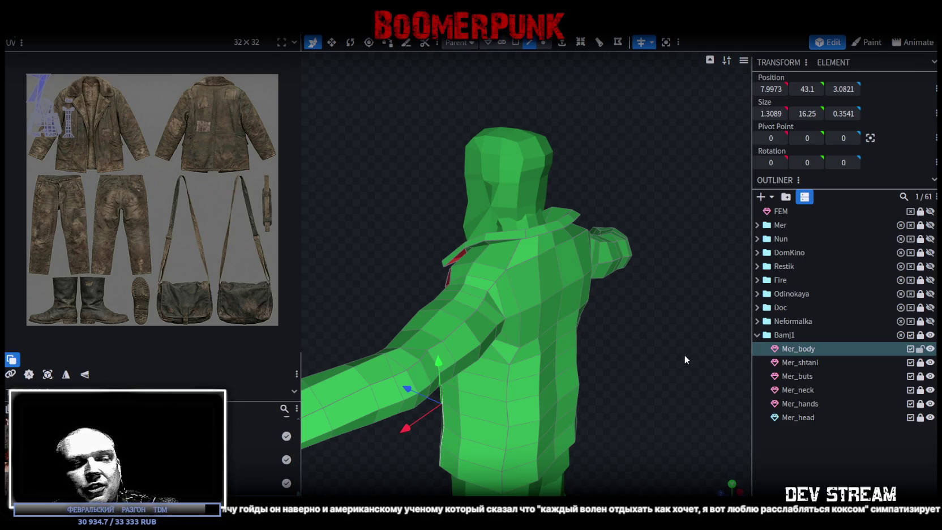
Move the collar element by the neck down along Y, 0.1 along X, then lower it 0.2
mouse_move(698, 371)
mouse_down()
mouse_move(557, 243)
mouse_move(427, 254)
mouse_up()
mouse_move(396, 258)
mouse_down()
mouse_move(431, 285)
mouse_move(466, 283)
mouse_move(438, 289)
mouse_move(460, 306)
mouse_up()
scroll(480, 360, up, 1)
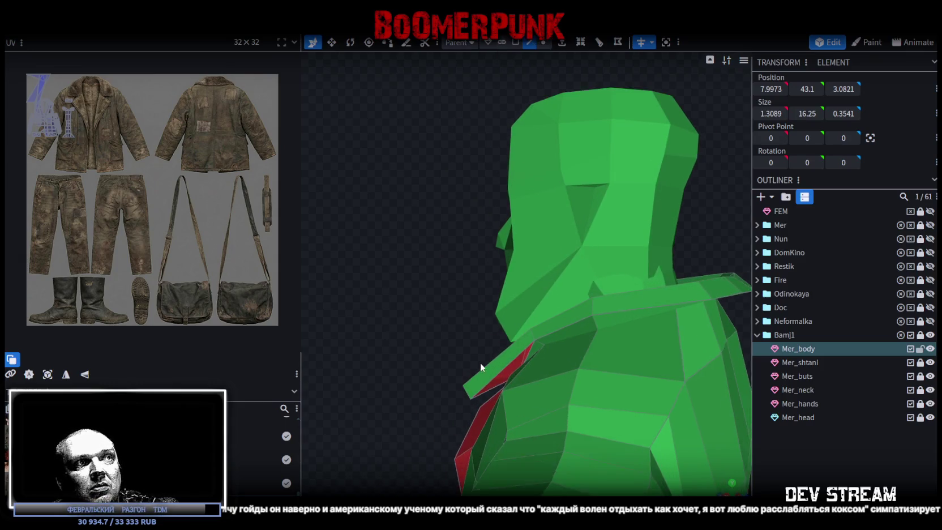
scroll(480, 361, up, 1)
click(493, 385)
mouse_move(387, 394)
mouse_down()
mouse_move(556, 382)
mouse_move(556, 351)
mouse_move(502, 360)
mouse_move(586, 387)
mouse_move(635, 364)
mouse_move(688, 375)
mouse_move(640, 411)
mouse_move(419, 380)
mouse_up()
click(592, 291)
mouse_move(592, 291)
mouse_down()
mouse_move(559, 386)
mouse_move(800, 379)
mouse_up()
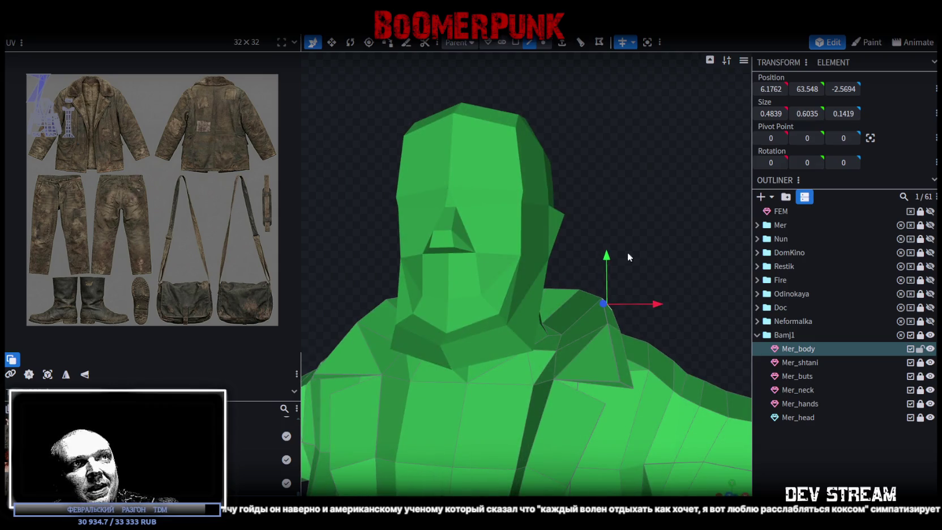
drag(611, 262, 611, 264)
mouse_move(665, 308)
mouse_down()
mouse_move(656, 270)
mouse_move(448, 262)
mouse_move(379, 235)
mouse_move(434, 281)
mouse_up()
scroll(434, 283, up, 3)
drag(524, 300, 526, 314)
Move the collar-tip vertex down and along X, then raise it by 0.5
mouse_move(436, 286)
mouse_down()
mouse_move(554, 281)
mouse_move(633, 296)
mouse_move(644, 344)
mouse_move(659, 306)
mouse_move(541, 321)
mouse_up()
click(535, 317)
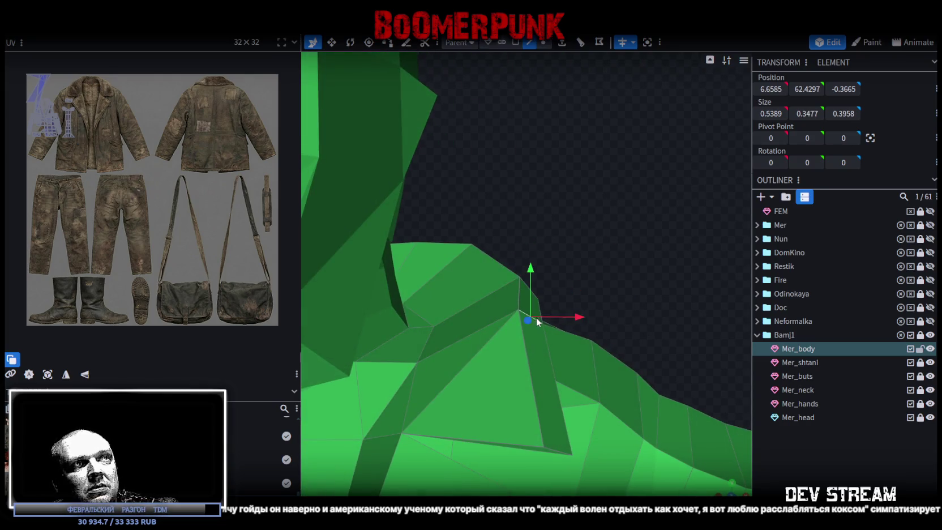
drag(528, 266, 529, 282)
drag(578, 327, 604, 327)
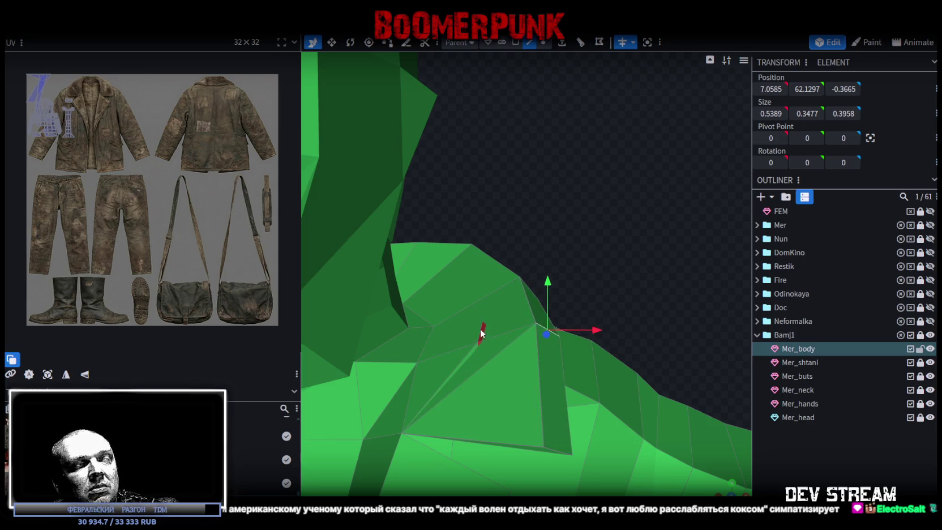
drag(480, 332, 589, 289)
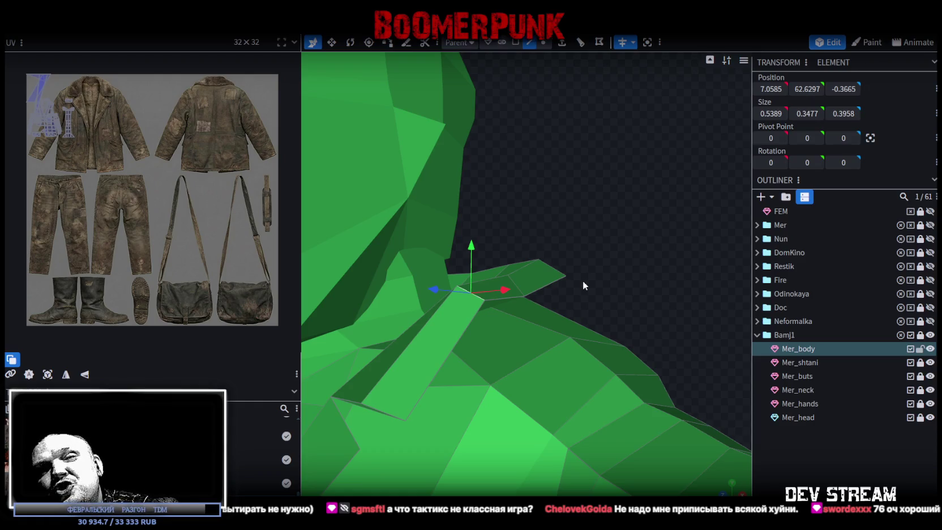
Shift a shoulder vertex along the depth axis and lower it slightly
mouse_move(583, 280)
mouse_down()
mouse_move(569, 203)
mouse_move(609, 204)
mouse_up()
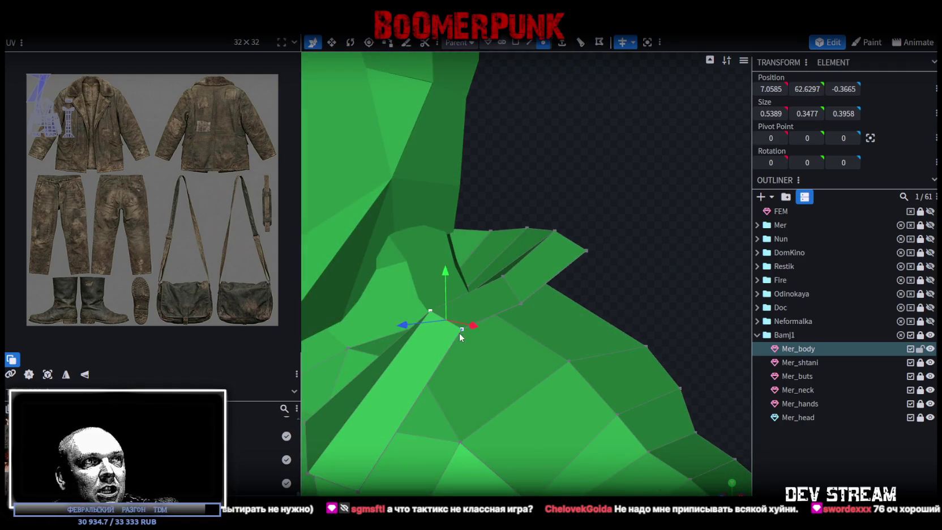
click(460, 330)
drag(419, 336, 405, 347)
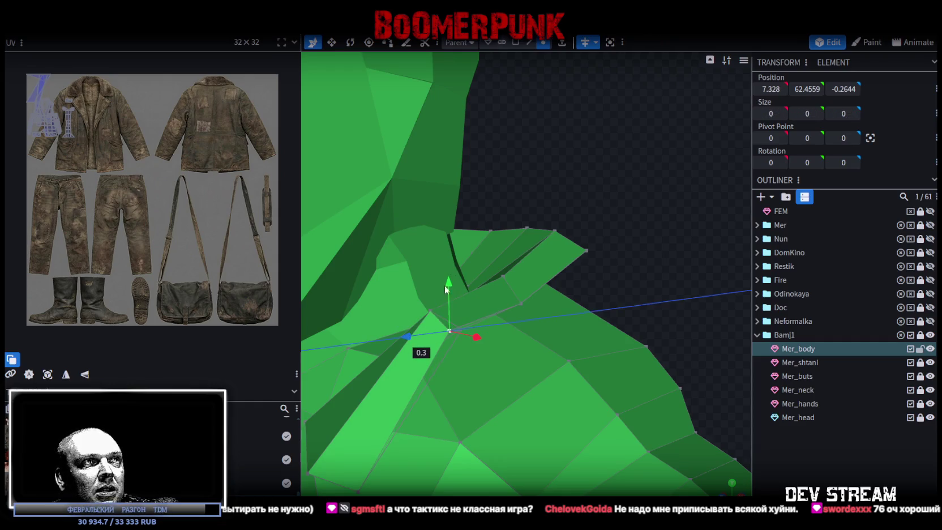
drag(453, 295, 453, 301)
mouse_move(623, 262)
mouse_down()
mouse_move(681, 232)
mouse_move(686, 252)
mouse_move(674, 255)
mouse_move(331, 283)
mouse_move(427, 300)
mouse_move(597, 299)
mouse_move(473, 329)
mouse_move(388, 269)
mouse_move(537, 314)
mouse_move(451, 268)
mouse_move(574, 388)
mouse_move(556, 389)
mouse_up()
In face mode, box-select the faces of the right upper arm
mouse_move(399, 245)
mouse_down()
mouse_move(662, 181)
mouse_move(557, 442)
mouse_move(573, 278)
mouse_move(569, 424)
mouse_move(616, 364)
mouse_move(618, 335)
mouse_move(629, 364)
mouse_move(603, 358)
mouse_move(621, 400)
mouse_move(581, 398)
mouse_move(632, 397)
mouse_move(611, 369)
mouse_move(524, 356)
mouse_move(643, 350)
mouse_move(628, 377)
mouse_up()
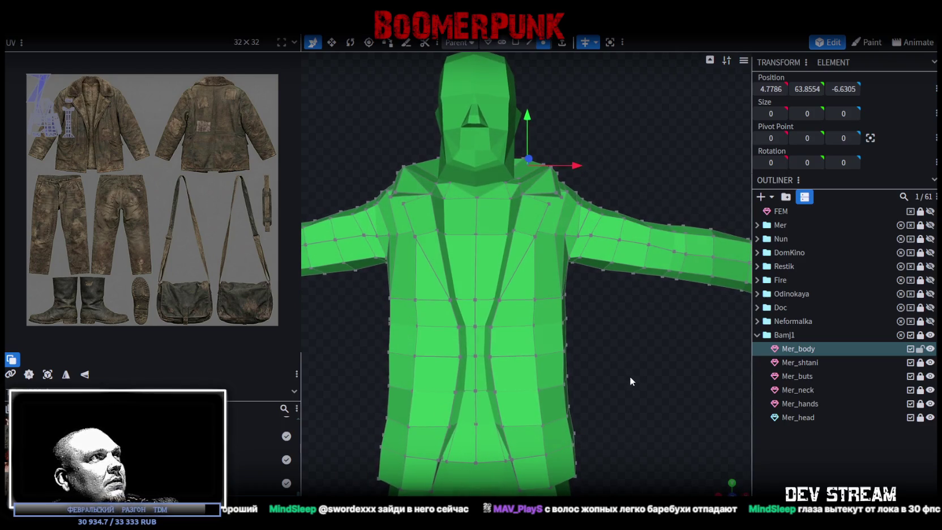
mouse_move(630, 374)
mouse_down()
mouse_move(606, 373)
mouse_move(609, 386)
mouse_up()
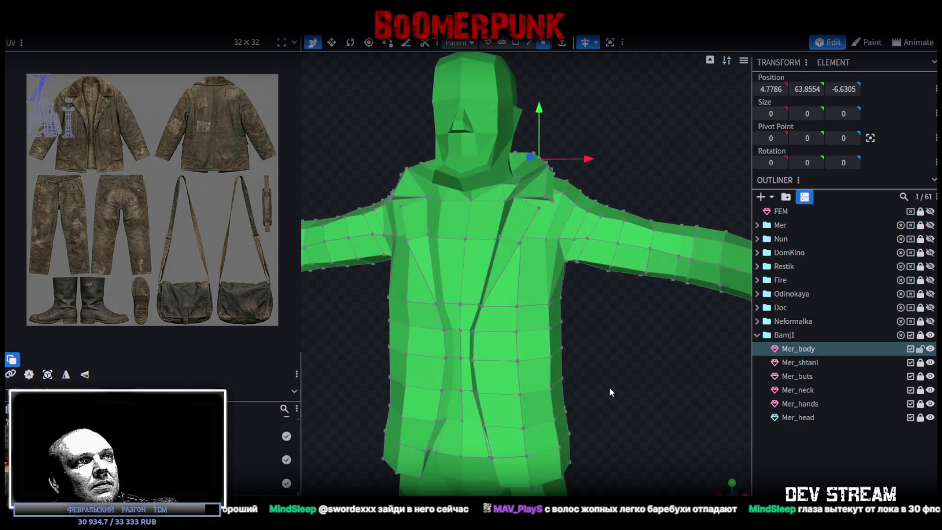
scroll(631, 388, down, 3)
scroll(606, 396, down, 2)
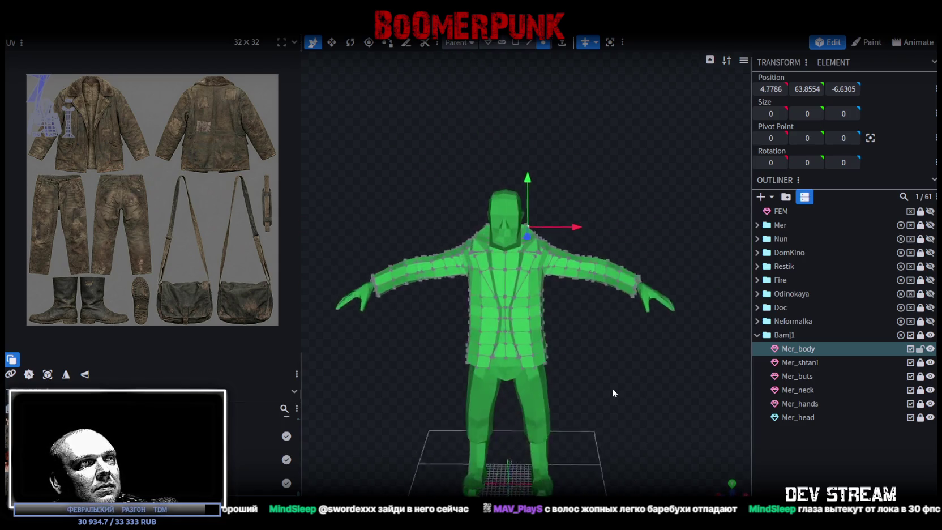
scroll(614, 379, up, 2)
key(3)
drag(586, 233, 691, 245)
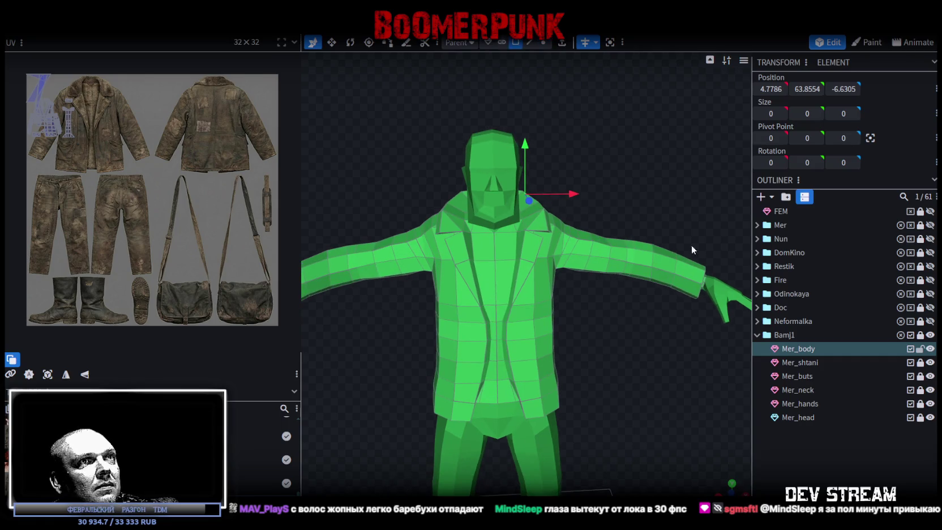
mouse_move(729, 201)
mouse_down()
mouse_move(570, 299)
mouse_move(562, 299)
mouse_move(552, 258)
mouse_up()
Unwrap the selected sleeve faces and move their UV island over the boots and bag area
mouse_move(623, 306)
mouse_down()
mouse_move(473, 323)
mouse_move(379, 318)
mouse_move(370, 306)
mouse_move(486, 246)
mouse_up()
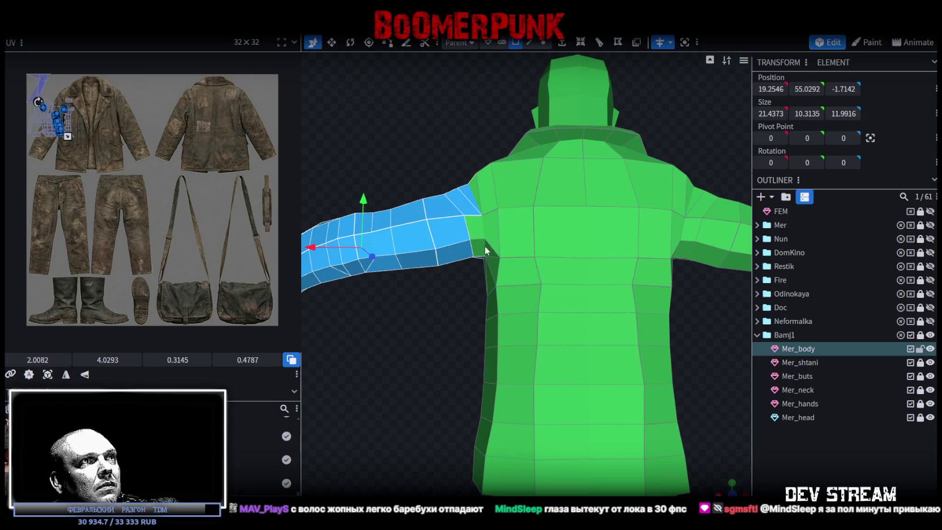
mouse_move(373, 129)
mouse_down()
mouse_move(430, 174)
mouse_move(566, 203)
mouse_move(642, 176)
mouse_move(485, 354)
mouse_up()
scroll(485, 353, down, 5)
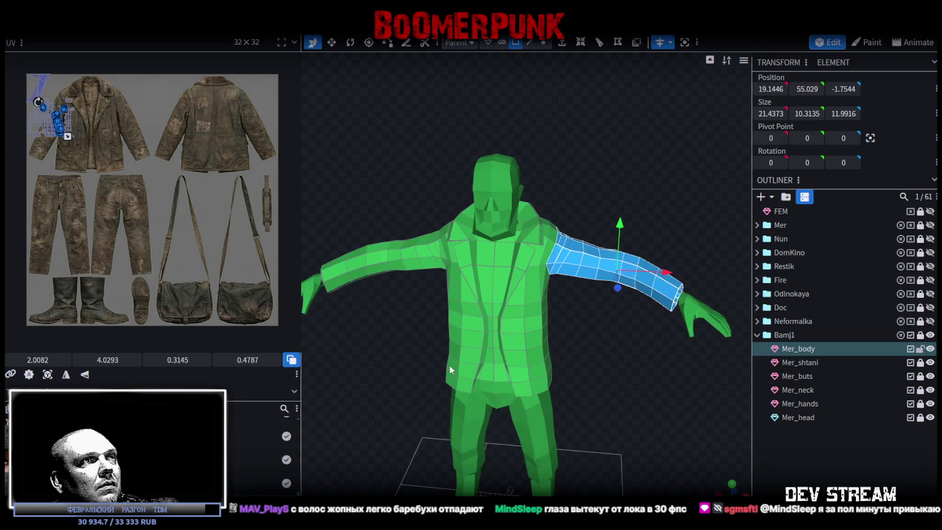
mouse_move(606, 395)
mouse_down()
mouse_move(548, 361)
mouse_move(492, 407)
mouse_move(550, 398)
mouse_move(616, 365)
mouse_up()
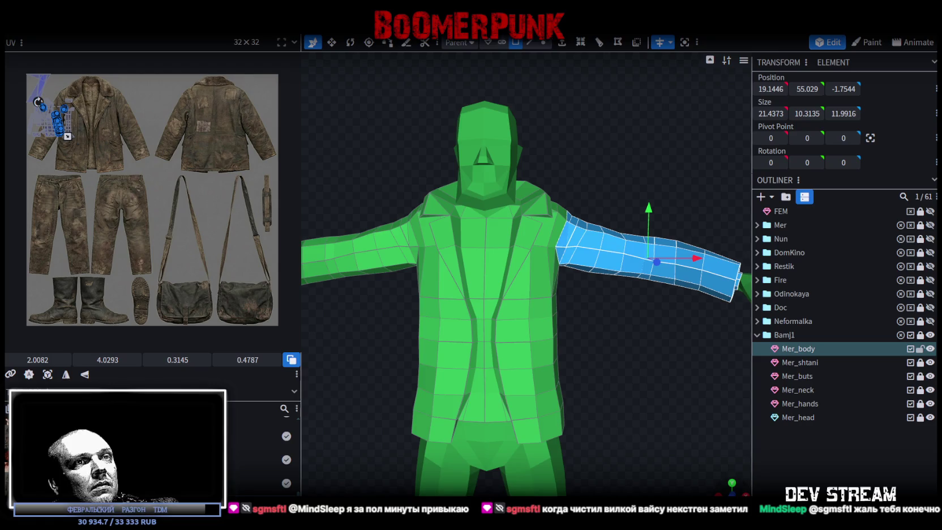
scroll(699, 463, up, 5)
scroll(642, 405, down, 3)
scroll(651, 301, down, 3)
scroll(435, 352, up, 3)
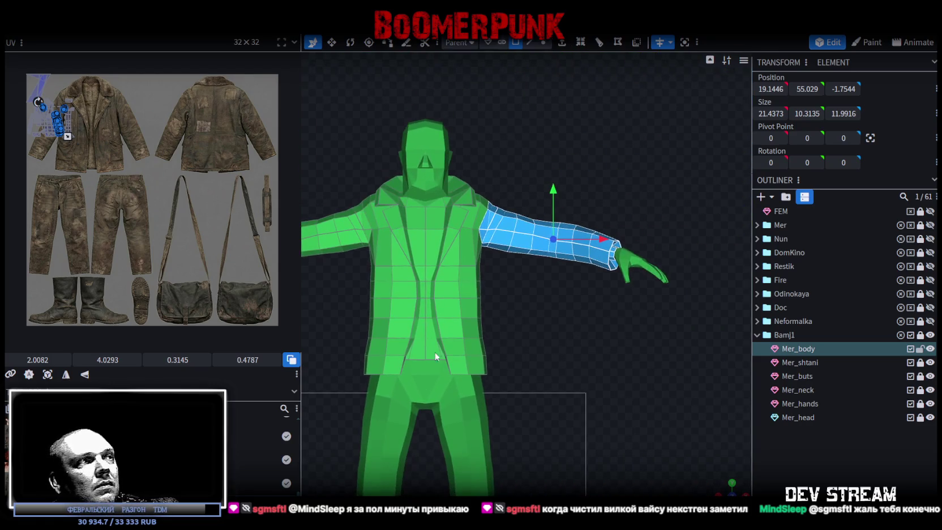
click(54, 375)
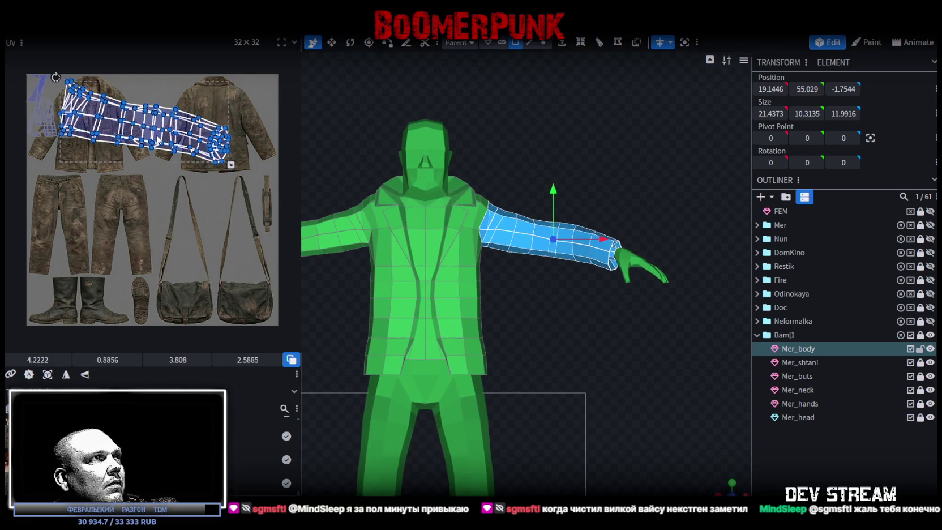
drag(220, 170, 270, 333)
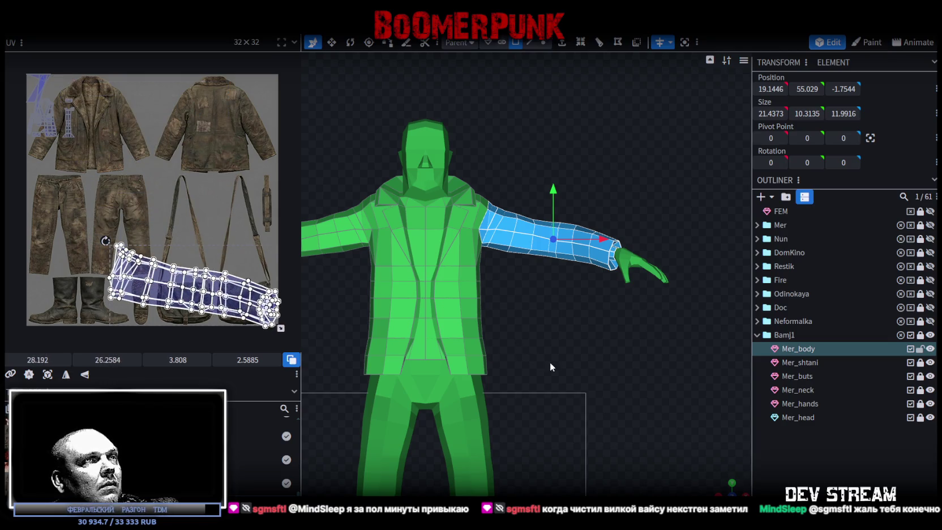
right_click(521, 254)
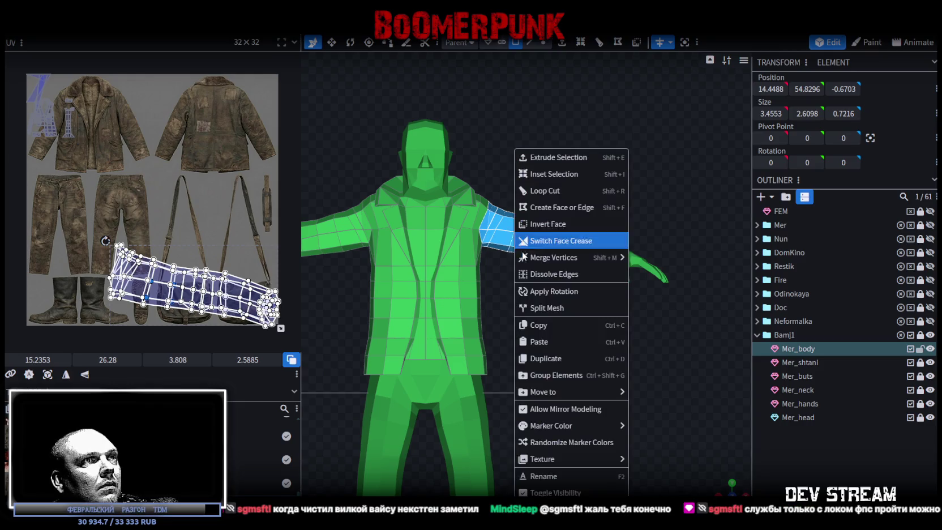
Split the selected sleeve faces off Mer_body into a separate mesh
click(552, 308)
drag(517, 389, 469, 285)
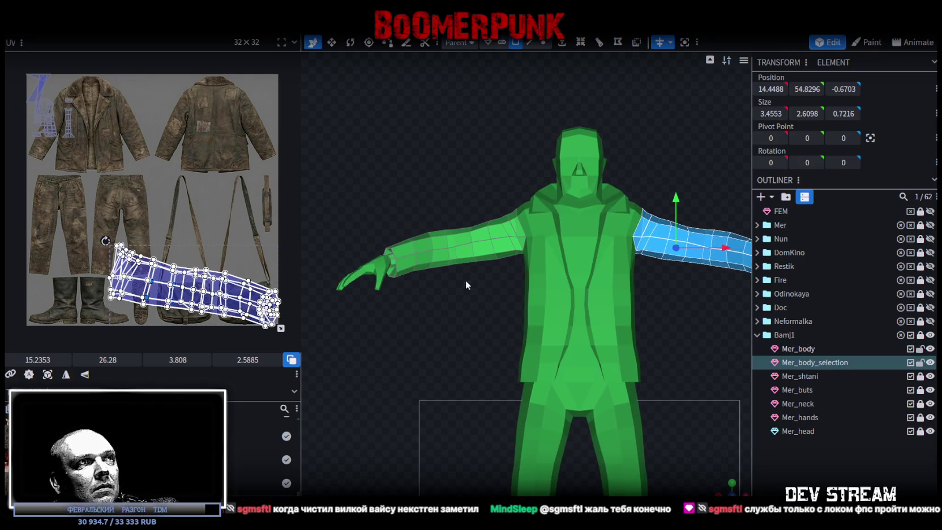
drag(328, 170, 513, 283)
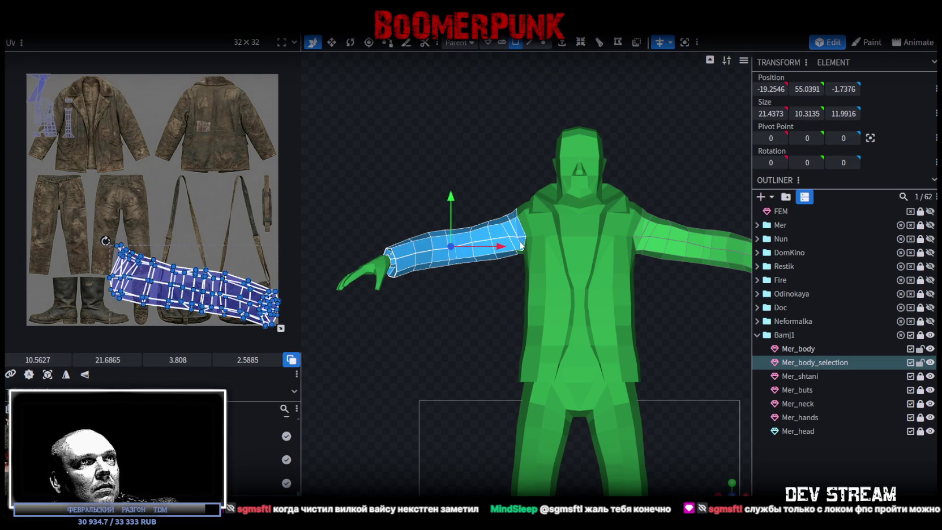
drag(729, 488, 522, 226)
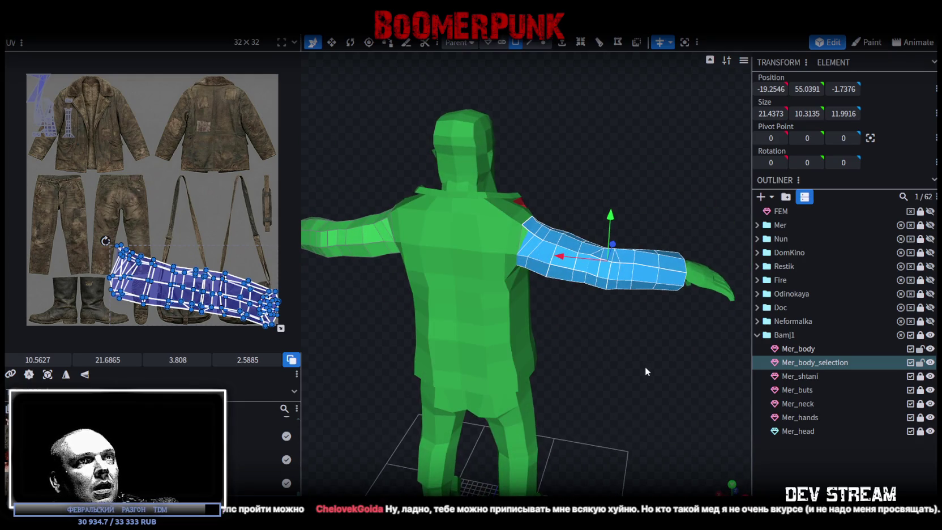
drag(645, 366, 396, 364)
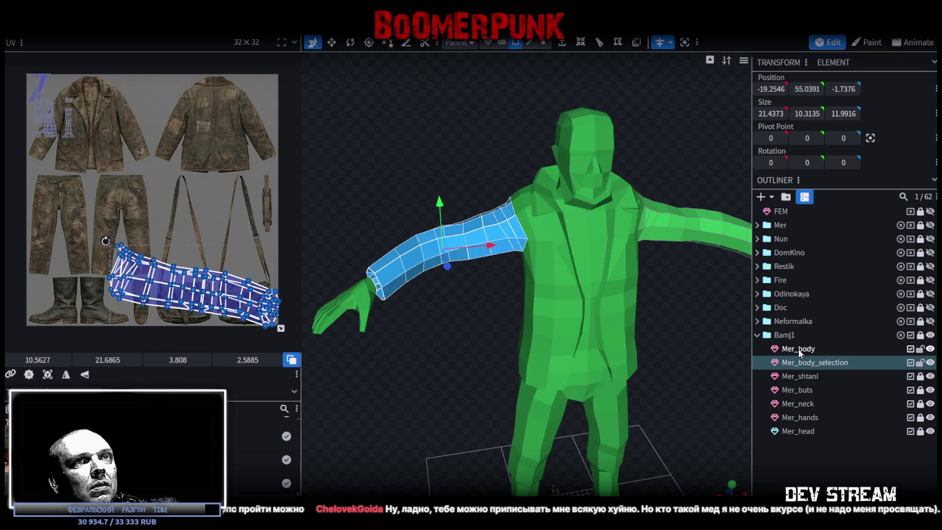
Select the Mer_body_selection mesh and expand an arm face selection to both whole arms
click(798, 349)
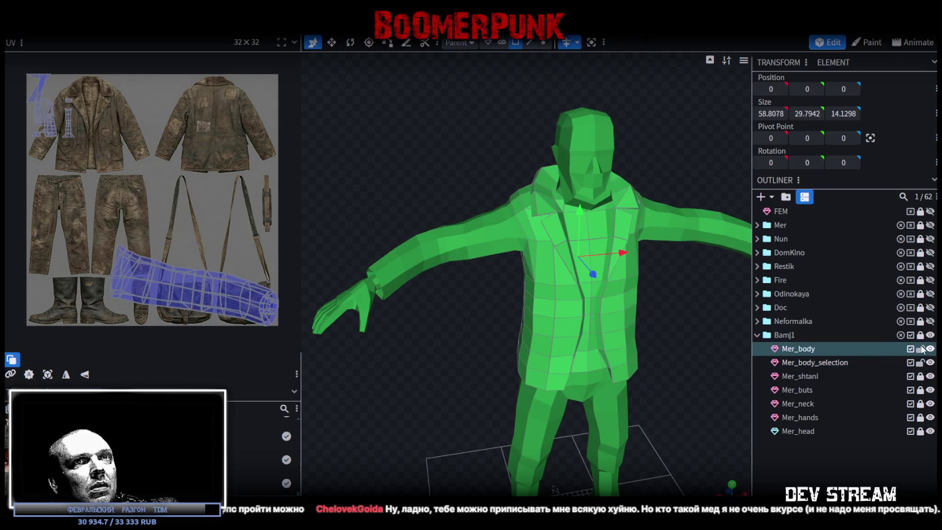
mouse_move(555, 283)
mouse_down()
mouse_move(621, 230)
mouse_move(631, 283)
mouse_up()
click(621, 230)
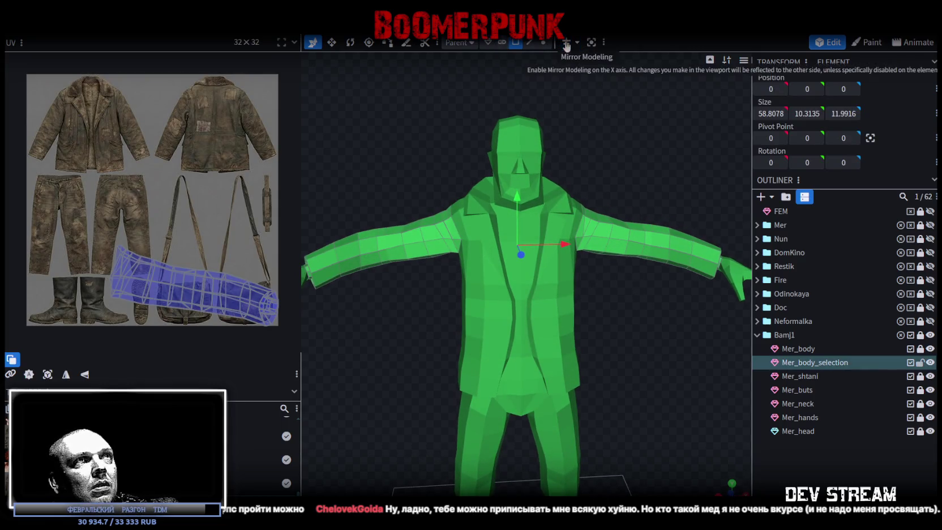
click(622, 245)
key(ctrl+a)
mouse_move(694, 227)
mouse_down()
mouse_move(627, 170)
mouse_move(621, 253)
mouse_move(642, 317)
mouse_move(591, 335)
mouse_move(572, 362)
mouse_move(603, 354)
mouse_move(536, 288)
mouse_move(372, 217)
mouse_move(385, 198)
mouse_move(575, 191)
mouse_move(568, 169)
mouse_move(481, 317)
mouse_move(578, 366)
mouse_move(536, 337)
mouse_move(576, 378)
mouse_up()
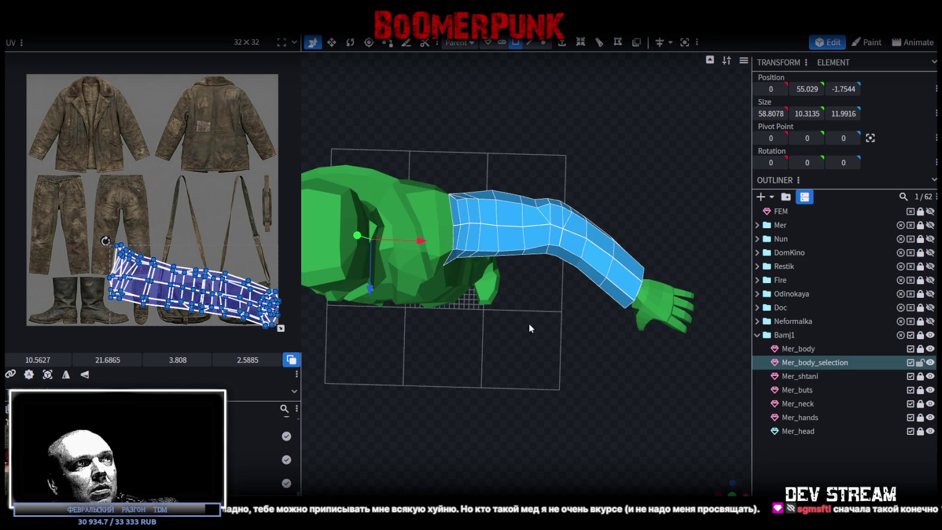
Select the raised arm's faces and move their UVs up onto the jacket
drag(428, 342, 578, 244)
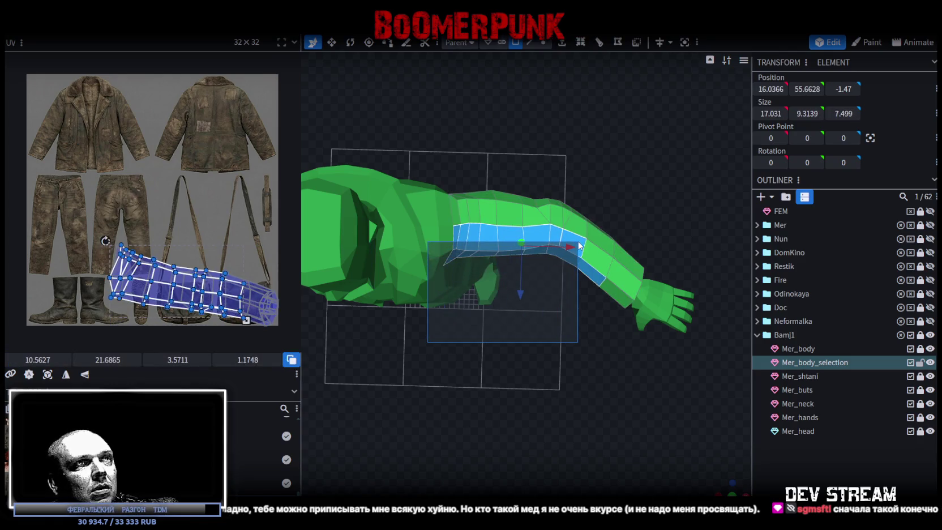
drag(578, 245, 587, 245)
drag(569, 390, 566, 228)
mouse_move(603, 316)
mouse_down()
mouse_move(480, 239)
mouse_move(542, 204)
mouse_up()
mouse_move(468, 299)
mouse_down()
mouse_move(586, 400)
mouse_move(608, 364)
mouse_move(496, 400)
mouse_move(483, 417)
mouse_move(524, 329)
mouse_up()
mouse_move(483, 371)
mouse_down()
mouse_move(580, 265)
mouse_move(592, 227)
mouse_up()
mouse_move(585, 312)
mouse_down()
mouse_move(550, 424)
mouse_move(492, 403)
mouse_move(502, 388)
mouse_move(469, 385)
mouse_move(549, 403)
mouse_up()
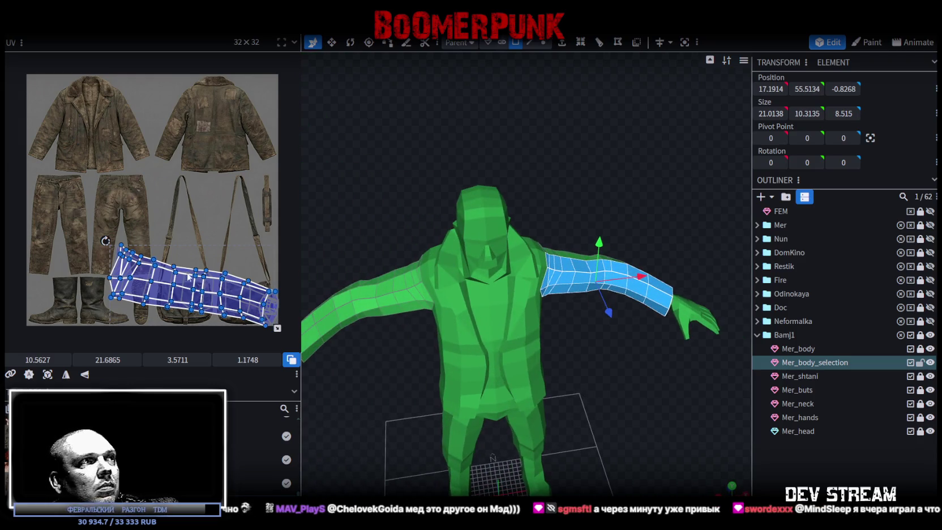
mouse_move(192, 285)
mouse_down()
mouse_move(195, 127)
mouse_move(202, 204)
mouse_up()
Select the left arm's faces including the elbow end and move their UVs onto the jacket
mouse_move(421, 382)
mouse_down()
mouse_move(502, 356)
mouse_move(470, 410)
mouse_move(537, 423)
mouse_move(556, 411)
mouse_move(458, 323)
mouse_move(431, 350)
mouse_up()
click(443, 300)
mouse_move(455, 421)
mouse_down()
mouse_move(455, 190)
mouse_move(474, 258)
mouse_up()
ctrl+click(434, 243)
mouse_move(213, 292)
mouse_down()
mouse_move(162, 220)
mouse_move(206, 137)
mouse_move(228, 144)
mouse_up()
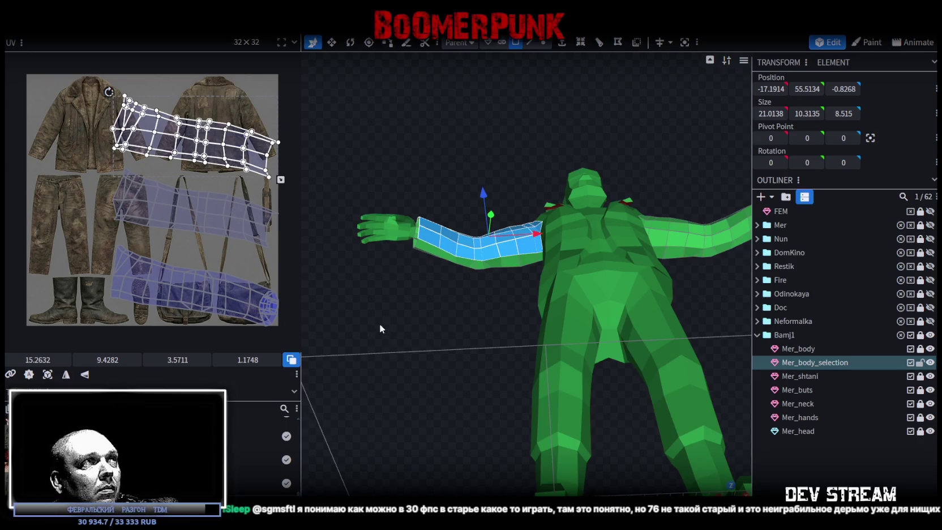
Mirror the sleeve UV island horizontally and move it left over the jacket
drag(379, 324, 387, 419)
scroll(124, 136, up, 2)
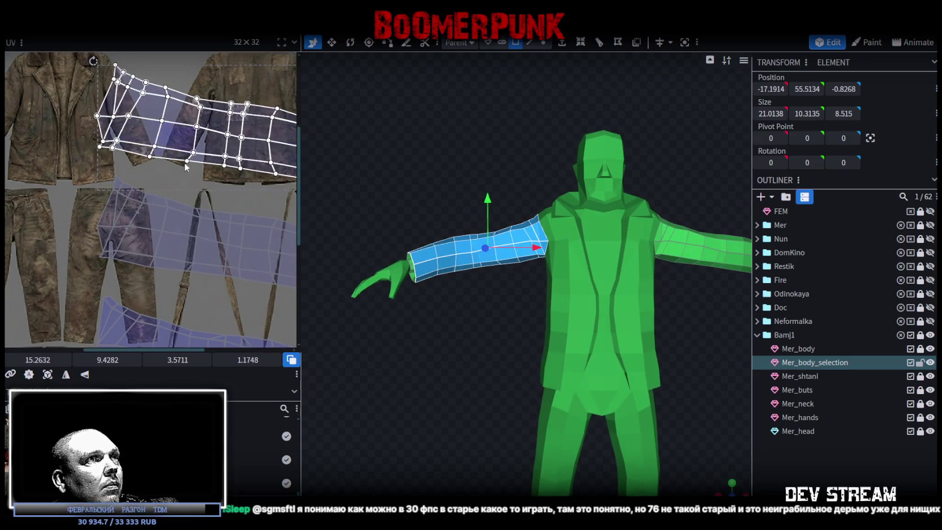
scroll(169, 210, up, 1)
scroll(175, 204, up, 1)
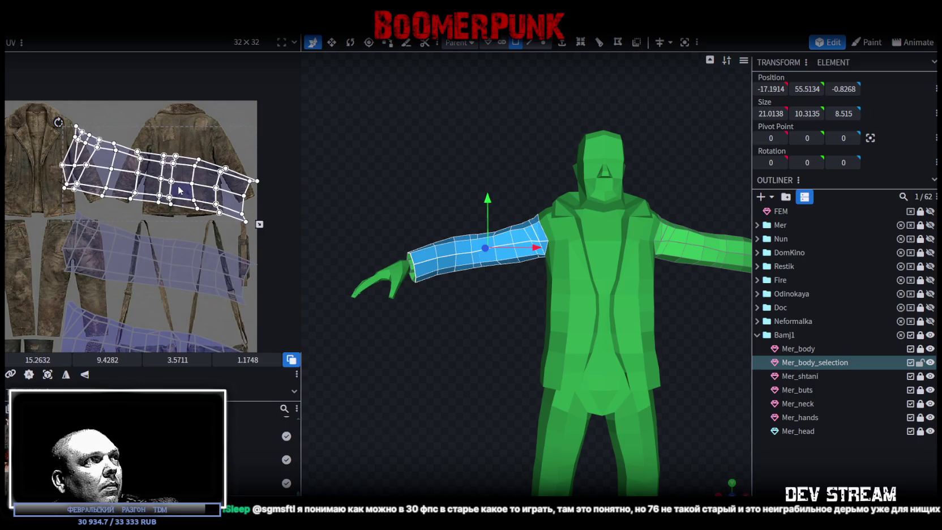
click(66, 374)
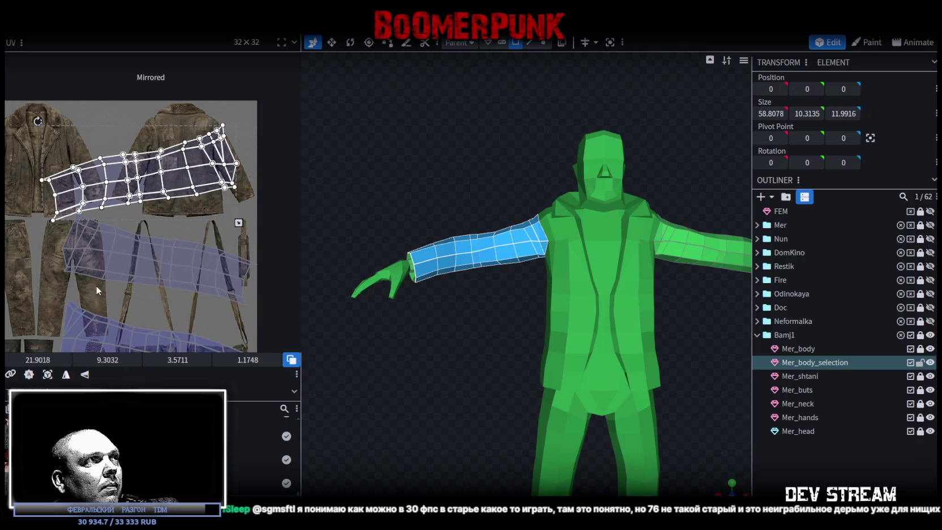
scroll(124, 289, up, 1)
scroll(148, 287, up, 1)
drag(266, 218, 173, 232)
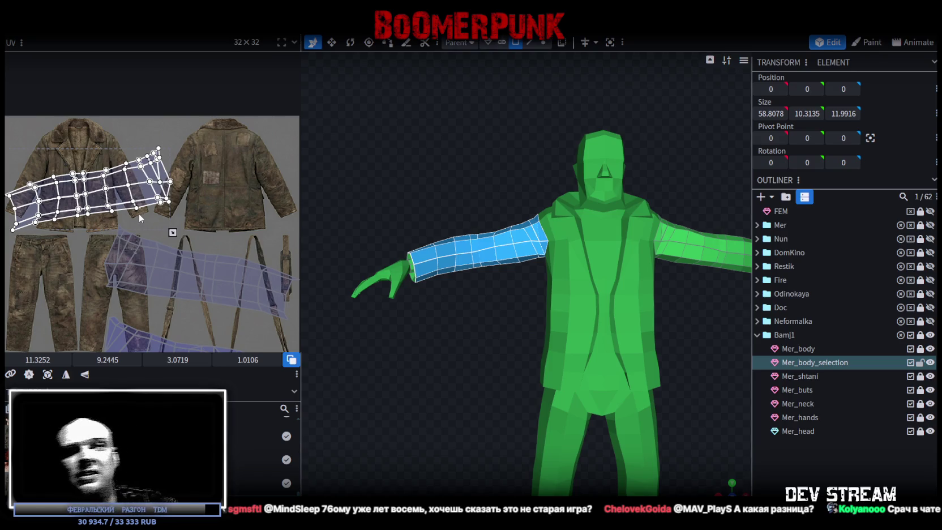
Shrink the island and rotate it diagonally onto the jacket's left sleeve
middle_drag(188, 235, 233, 259)
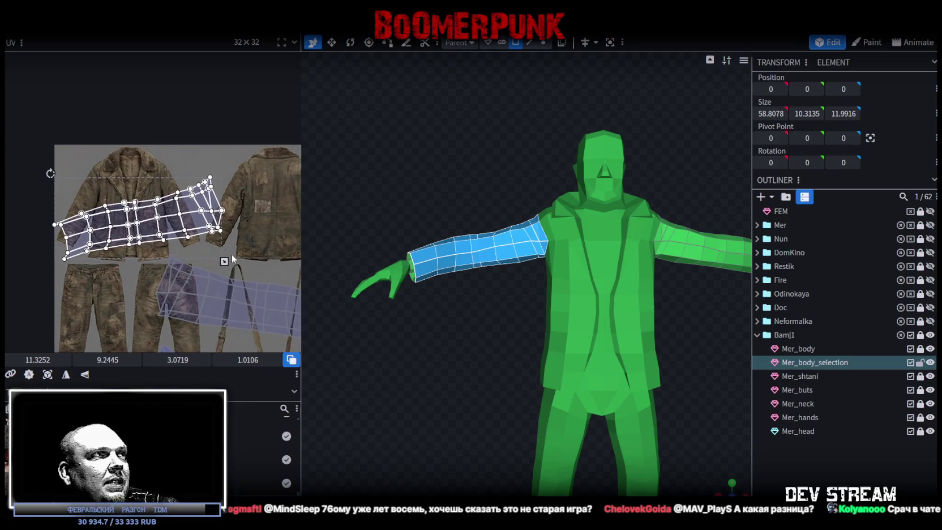
drag(224, 261, 169, 233)
scroll(73, 184, up, 2)
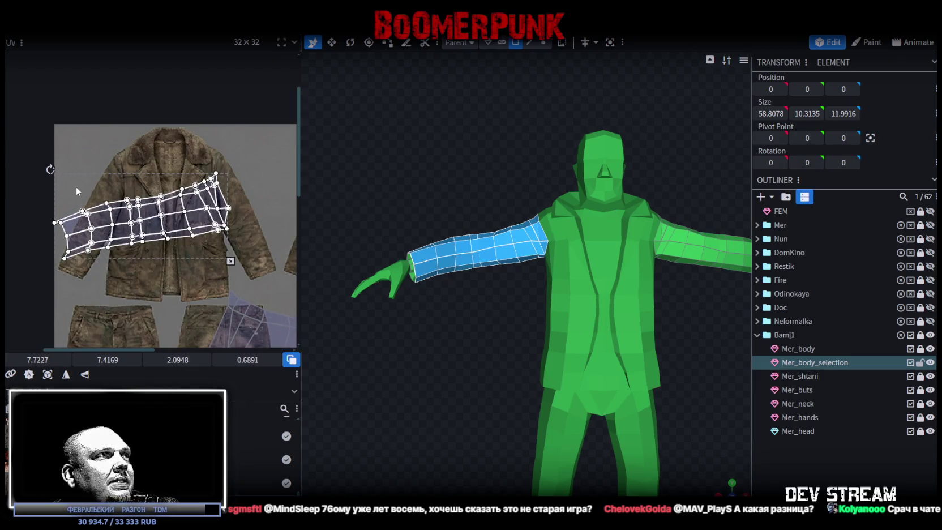
drag(99, 226, 125, 237)
mouse_move(82, 185)
mouse_down()
mouse_move(66, 199)
mouse_move(33, 285)
mouse_move(50, 299)
mouse_up()
drag(194, 248, 127, 229)
drag(186, 310, 139, 280)
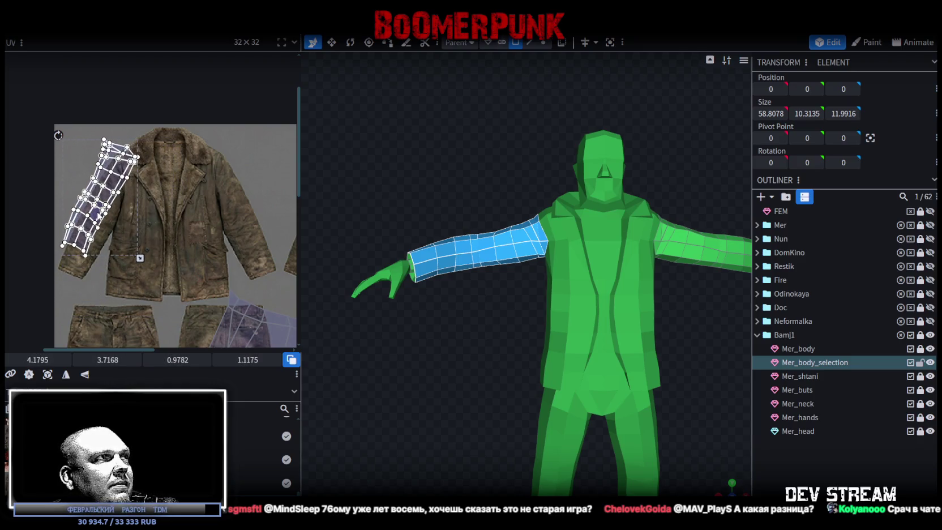
Slide, shrink and rotate the arm island to line it up along the sleeve
drag(99, 215, 102, 237)
drag(138, 274, 93, 227)
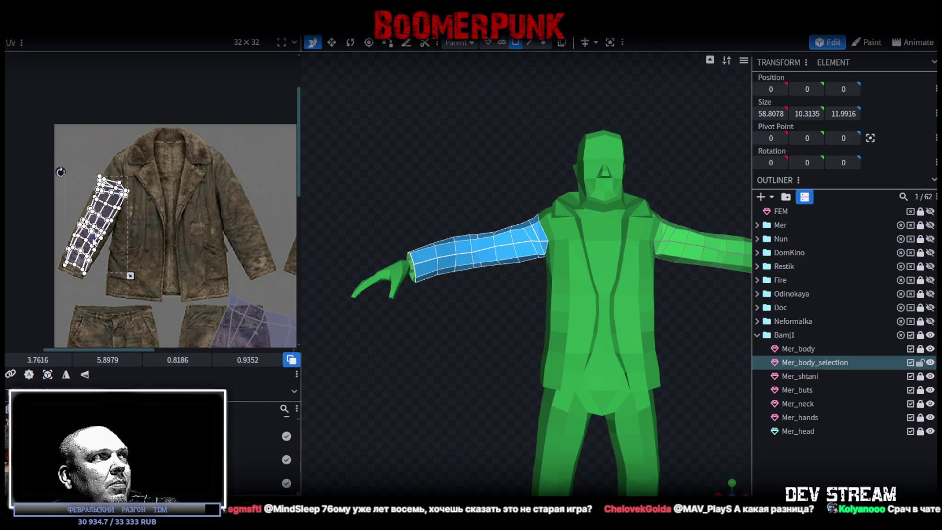
scroll(66, 178, up, 2)
drag(59, 163, 59, 163)
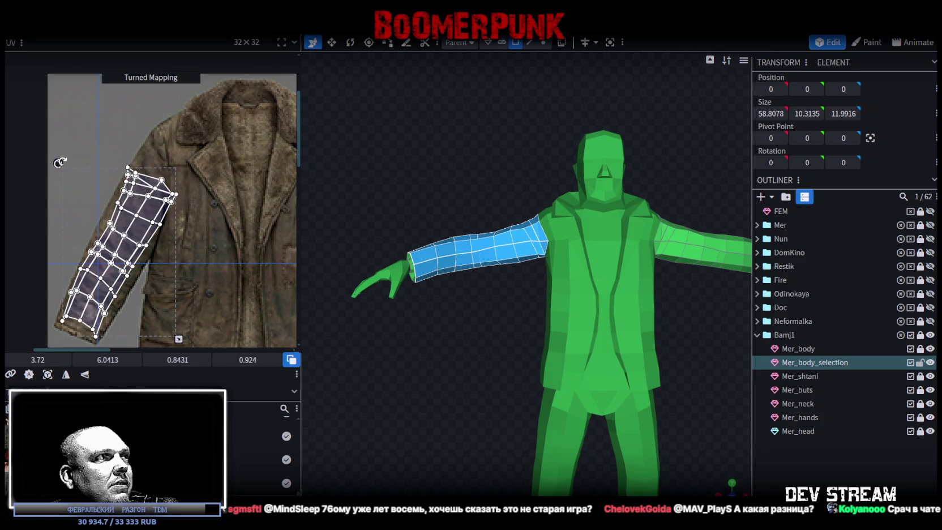
drag(113, 277, 112, 283)
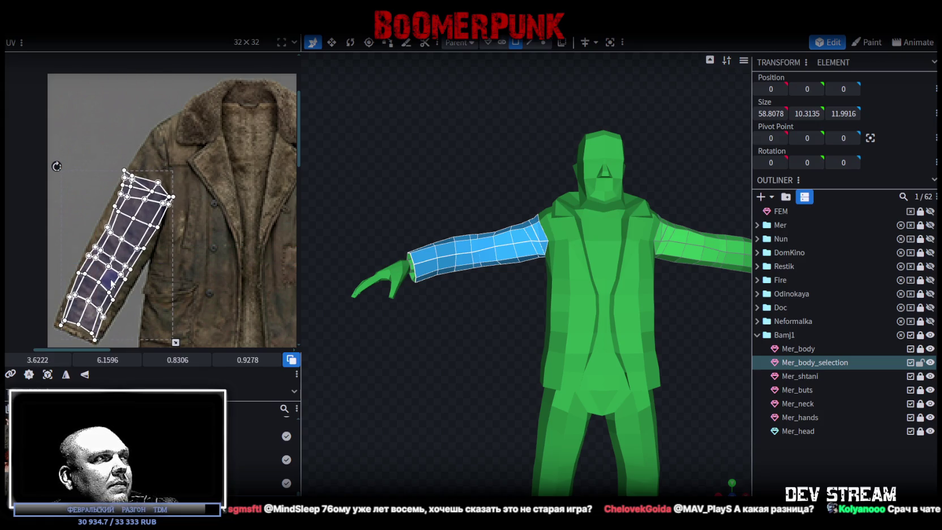
scroll(175, 251, up, 1)
scroll(174, 251, up, 1)
scroll(177, 248, up, 2)
Show the model textured and orbit to view the arm from above
key(z)
mouse_move(419, 343)
mouse_down()
mouse_move(412, 366)
mouse_move(612, 424)
mouse_up()
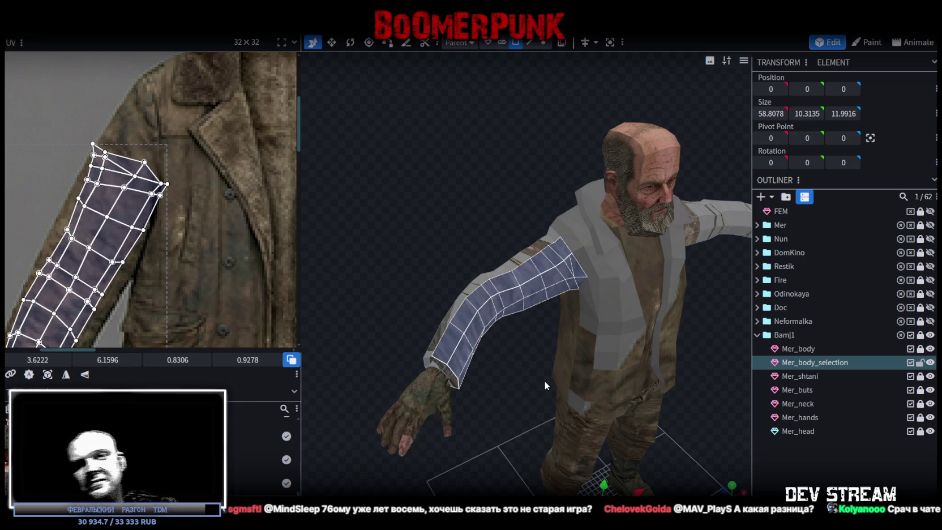
scroll(276, 256, up, 1)
scroll(276, 255, up, 1)
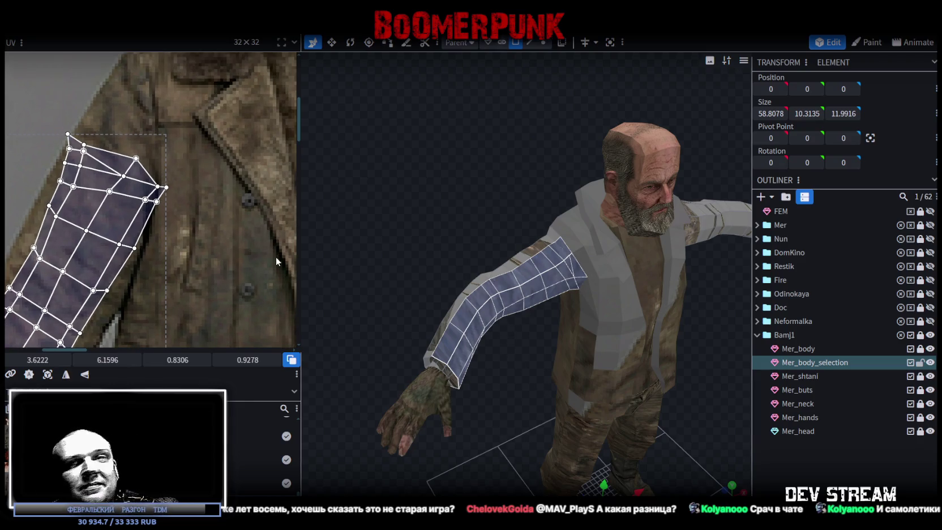
scroll(238, 229, up, 1)
Pull the sleeve UV island's top vertices and top quad toward the shoulder
drag(51, 150, 101, 193)
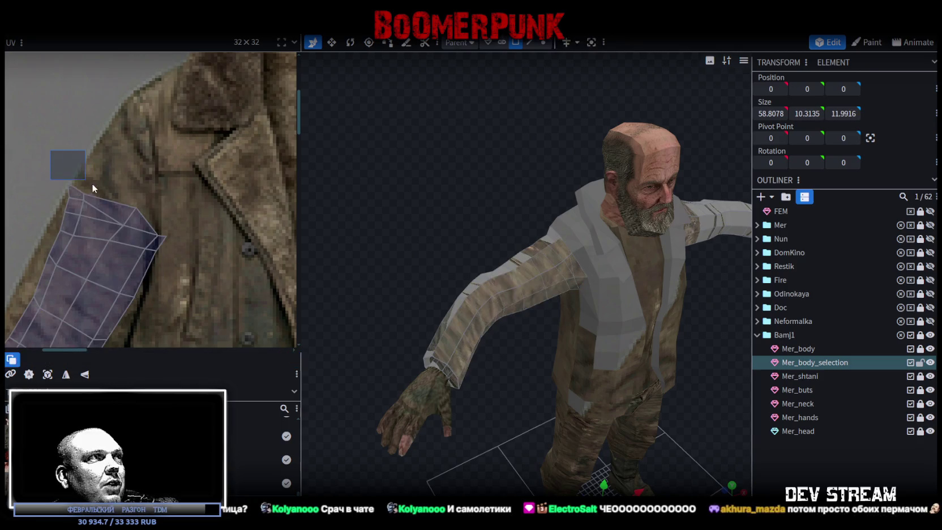
drag(85, 194, 98, 173)
mouse_move(37, 152)
mouse_down()
mouse_move(109, 202)
mouse_move(104, 168)
mouse_move(90, 158)
mouse_move(100, 162)
mouse_up()
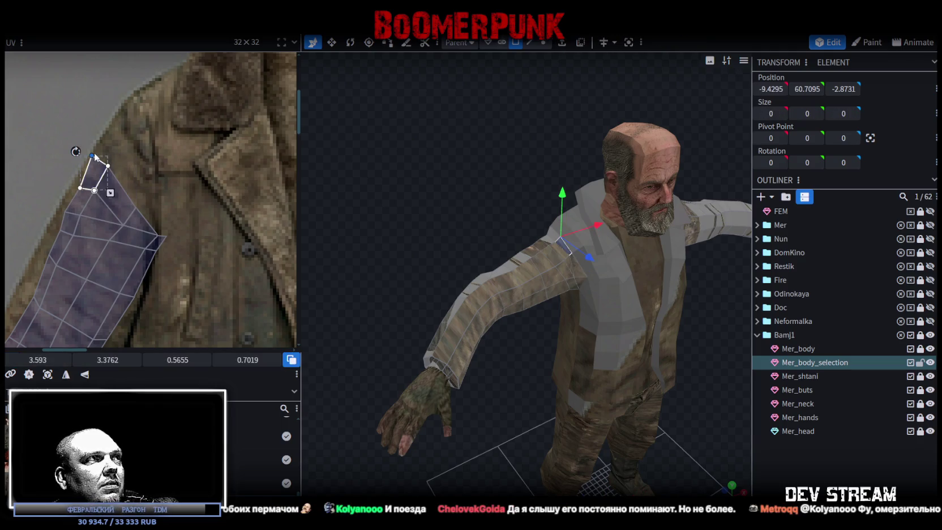
middle_drag(90, 206, 176, 161)
click(141, 181)
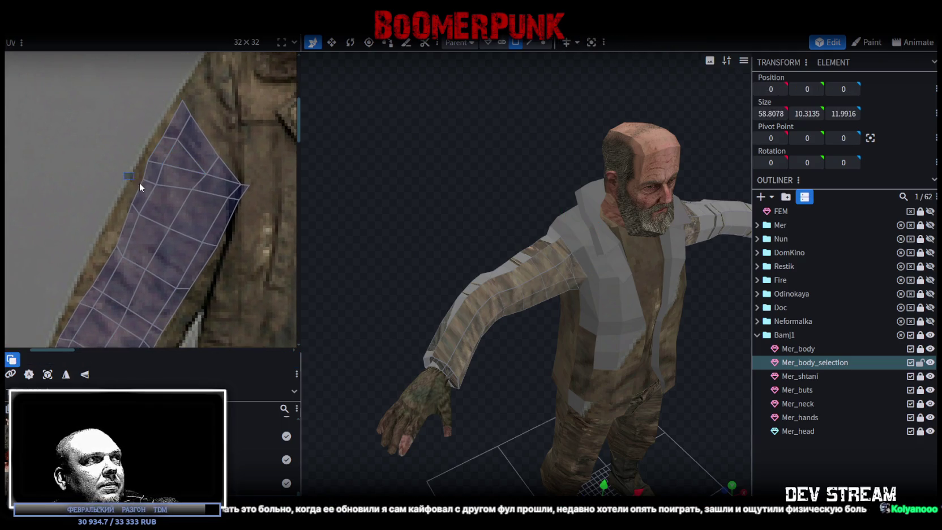
mouse_move(143, 179)
mouse_down()
mouse_move(117, 244)
mouse_move(100, 240)
mouse_up()
Widen the wrist face and shift the cuff-end vertices down-left onto the jacket cuff
scroll(141, 244, down, 2)
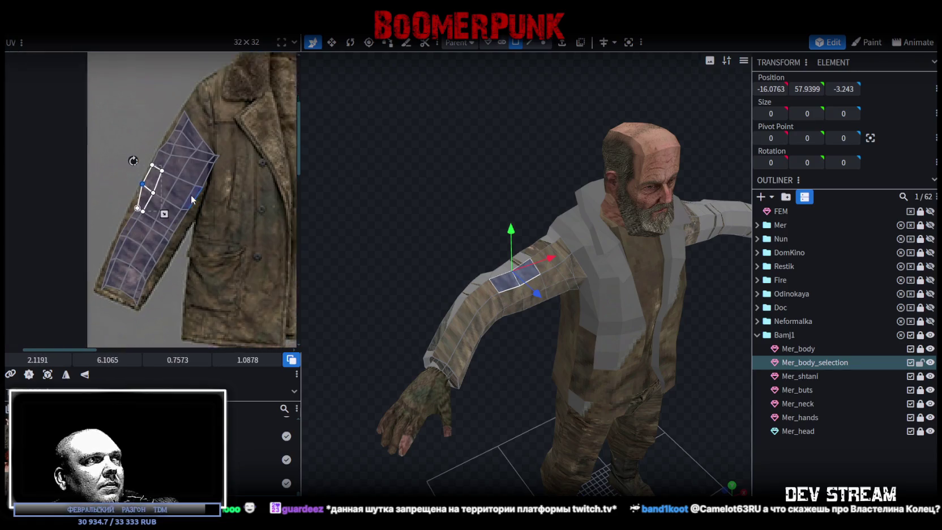
scroll(179, 250, up, 2)
scroll(211, 235, down, 2)
scroll(211, 235, up, 2)
click(76, 249)
drag(77, 253, 62, 248)
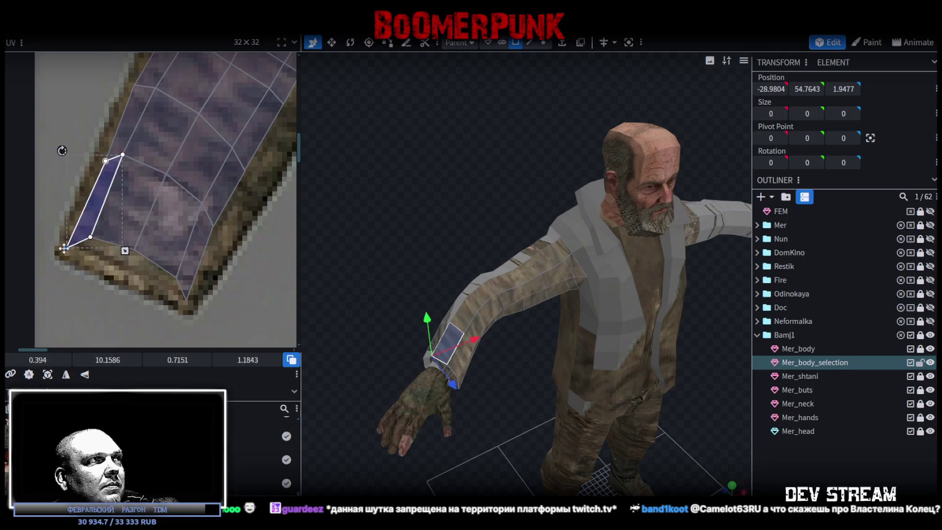
click(177, 306)
drag(190, 303, 192, 309)
drag(85, 268, 200, 235)
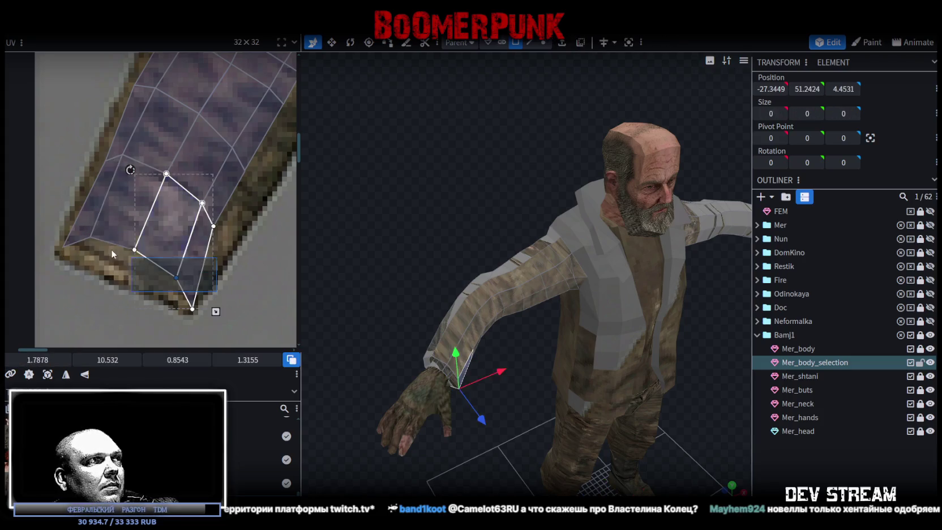
shift+click(174, 278)
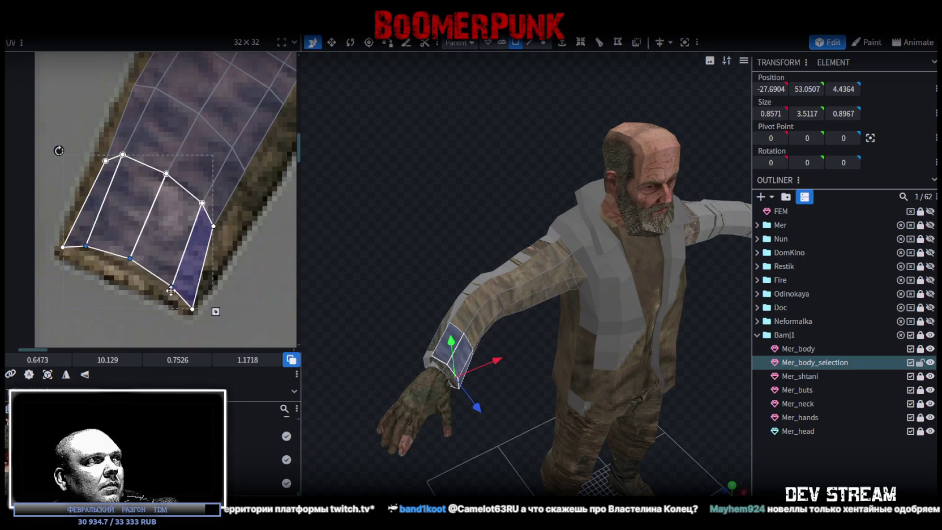
drag(175, 277, 169, 296)
Adjust the thin wrist strip faces to fit the cuff and nudge a quad near the elbow
scroll(236, 239, down, 1)
click(216, 228)
drag(223, 230, 217, 227)
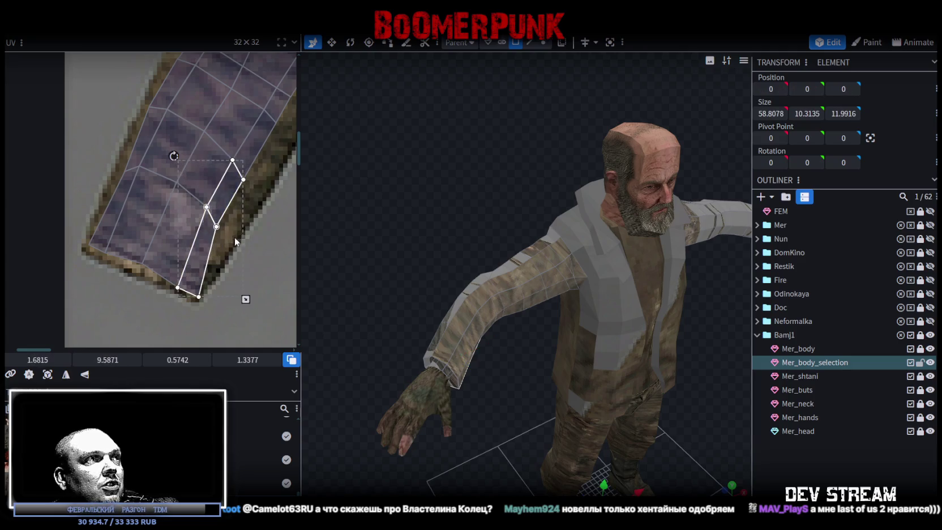
click(175, 208)
drag(189, 216, 187, 218)
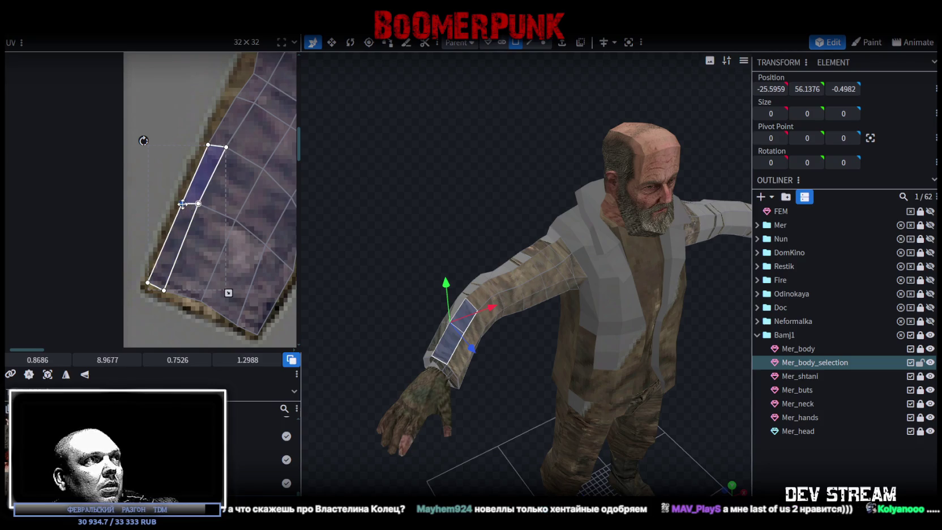
click(148, 195)
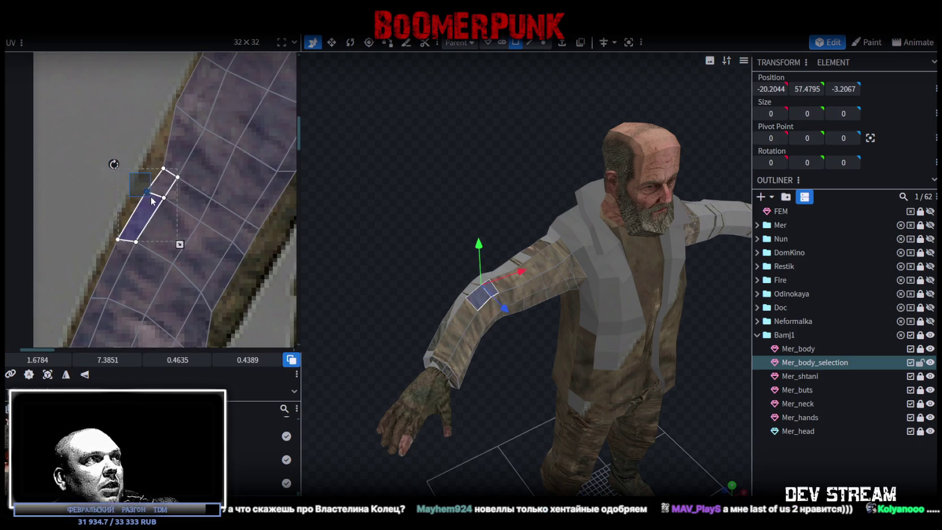
drag(147, 193, 145, 190)
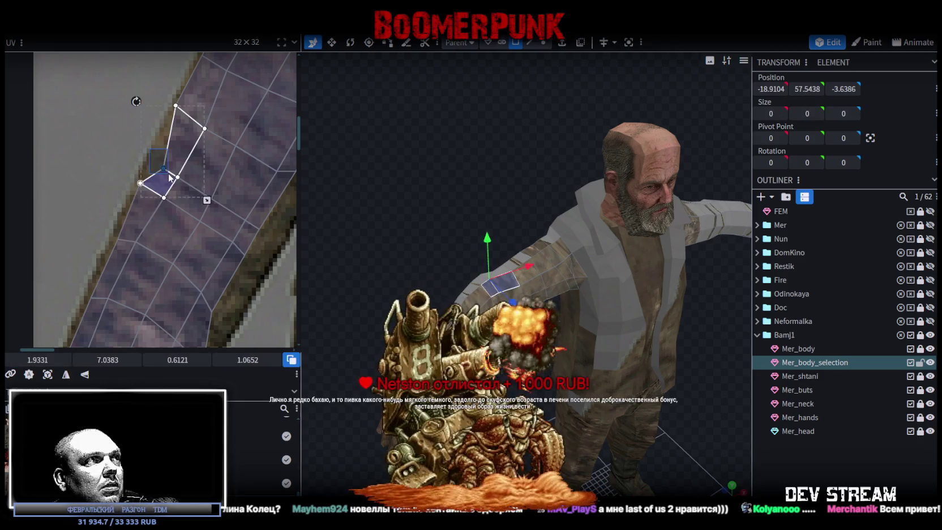
click(156, 161)
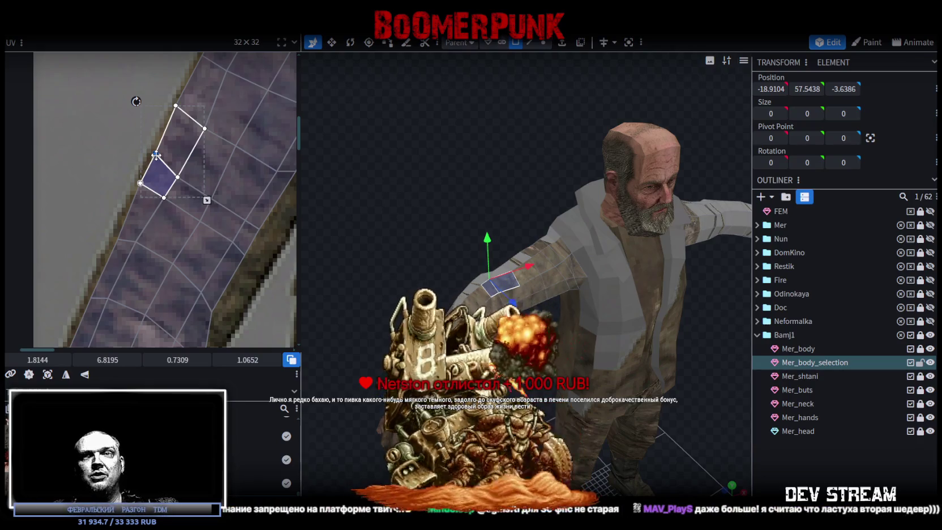
click(156, 154)
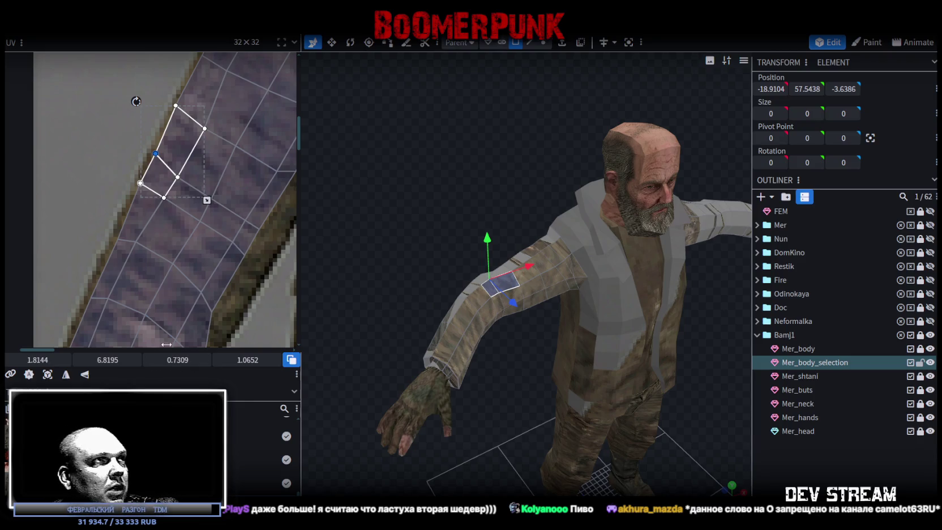
Reshape the faces along the sleeve's inner edge to fit the jacket sleeve
middle_drag(175, 224, 120, 215)
mouse_move(140, 290)
mouse_down()
mouse_move(82, 277)
mouse_move(164, 245)
mouse_up()
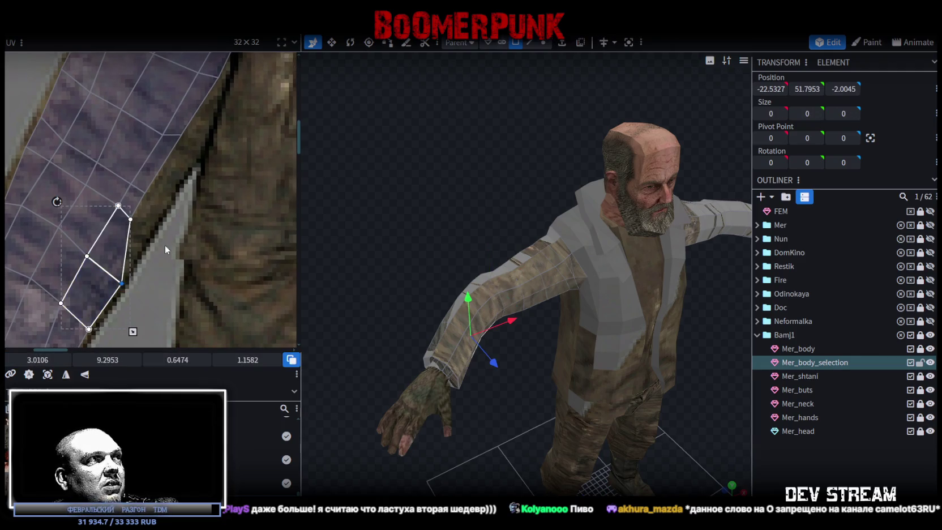
click(129, 195)
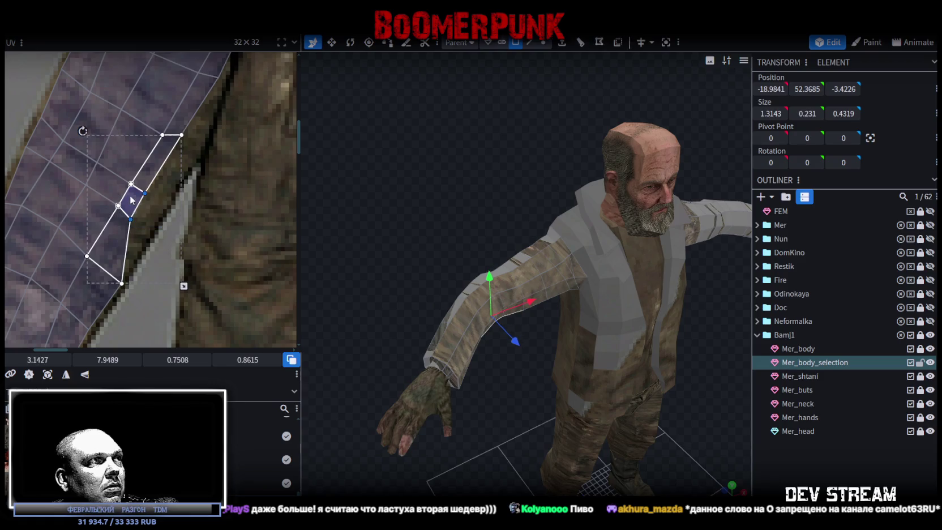
drag(129, 216, 181, 281)
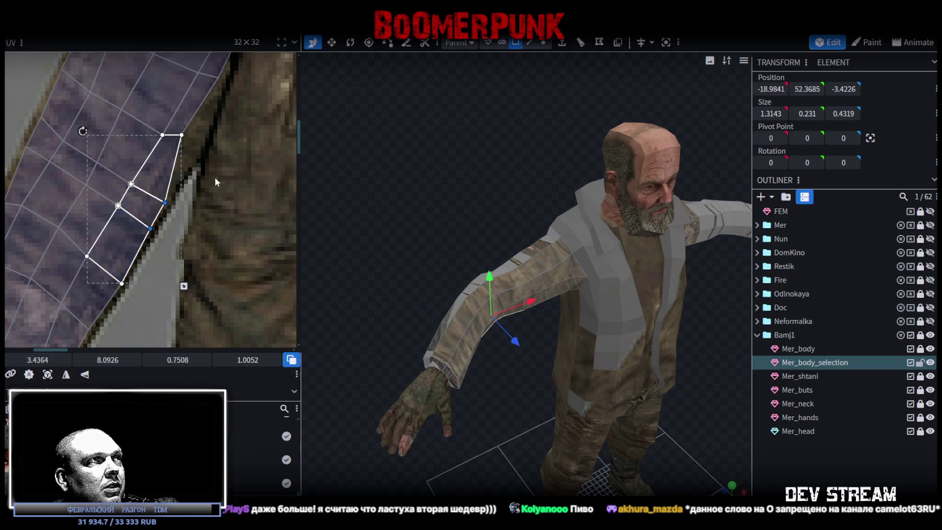
middle_drag(215, 177, 170, 264)
click(135, 230)
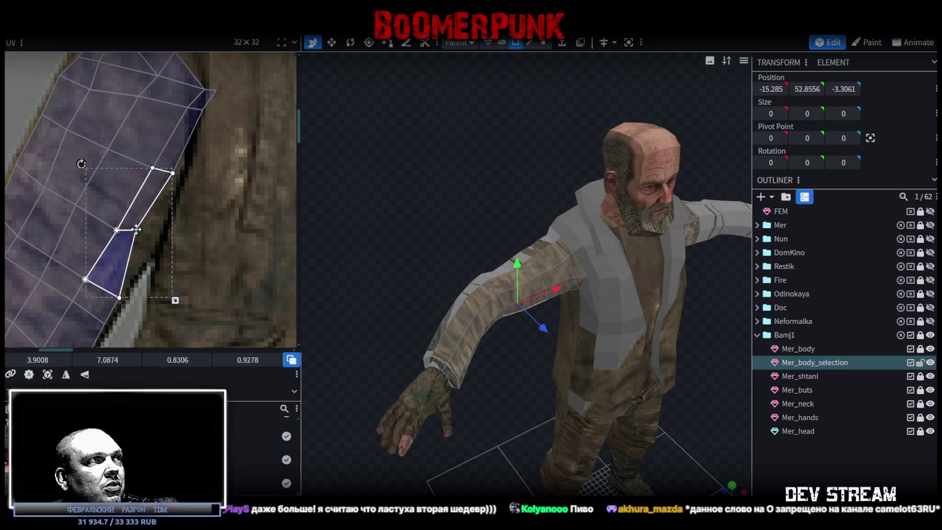
drag(136, 229, 153, 243)
click(171, 173)
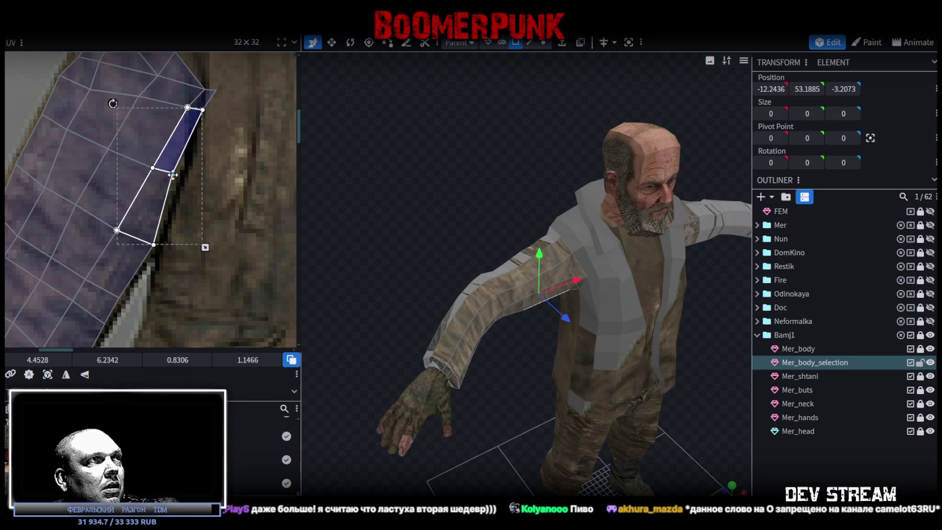
Move the shoulder-edge vertex up-left and stretch two shoulder faces slightly taller
scroll(178, 266, up, 5)
click(178, 191)
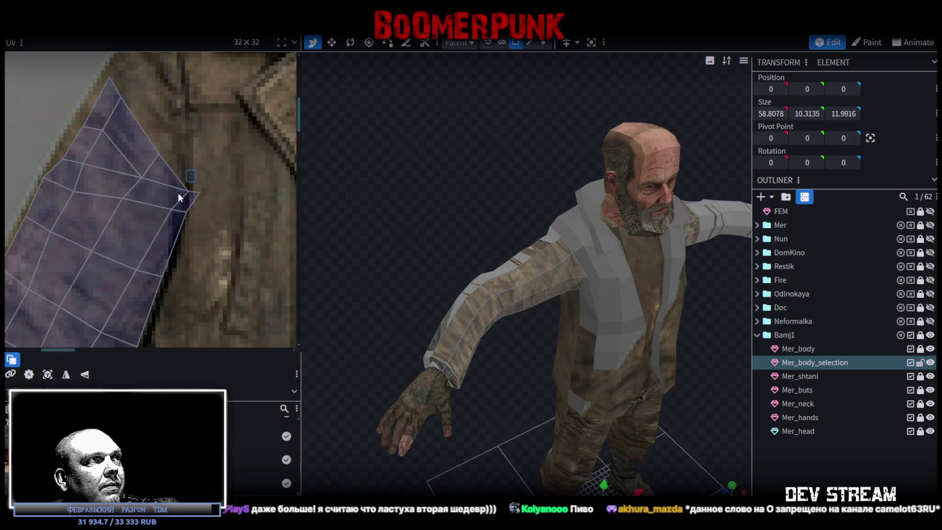
click(179, 193)
mouse_move(188, 191)
mouse_down()
mouse_move(173, 179)
mouse_move(184, 181)
mouse_up()
click(188, 201)
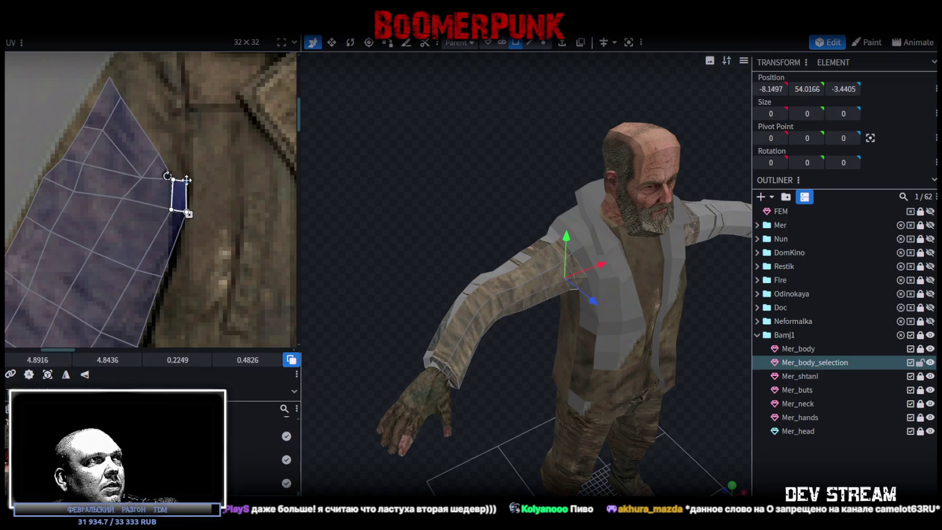
scroll(193, 200, up, 2)
shift+click(179, 208)
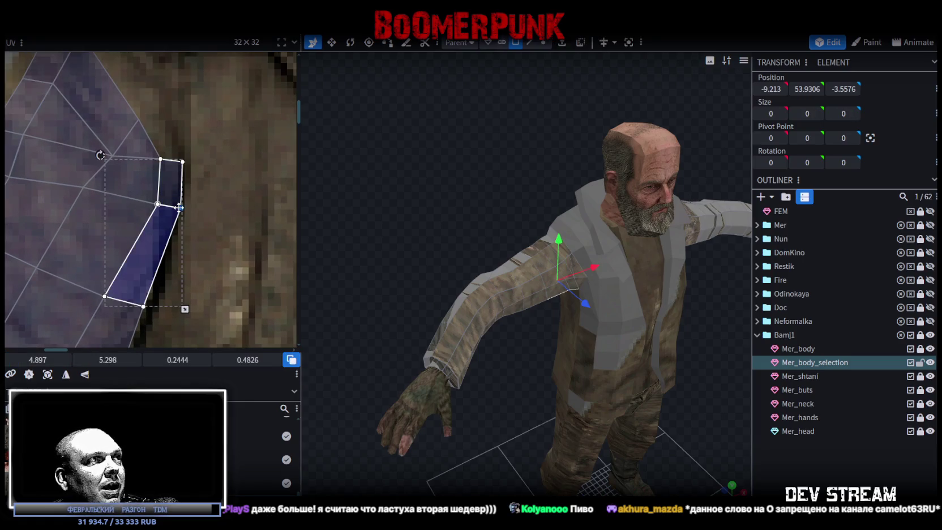
drag(179, 208, 167, 194)
scroll(143, 147, down, 1)
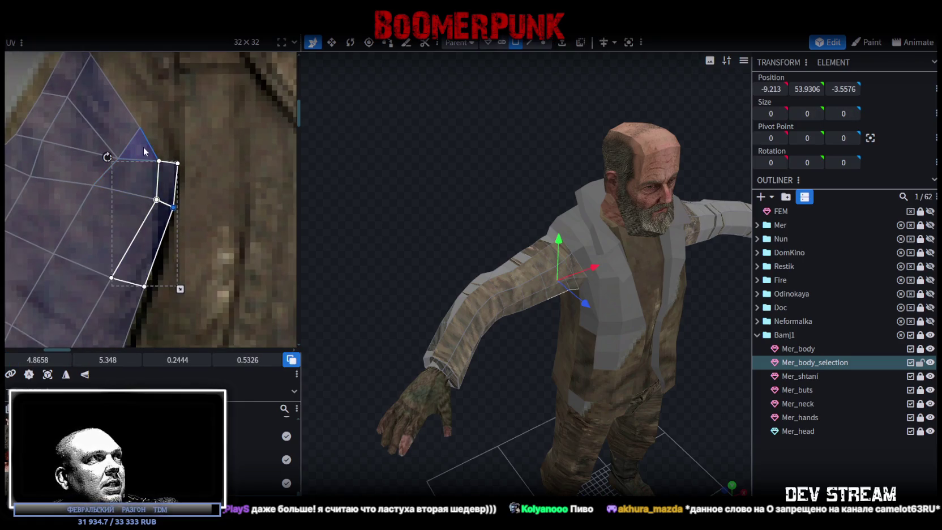
Raise vertices of the left shoulder faces and top triangle to reshape the shoulder cap
middle_drag(188, 165, 74, 161)
click(72, 209)
drag(71, 205, 62, 169)
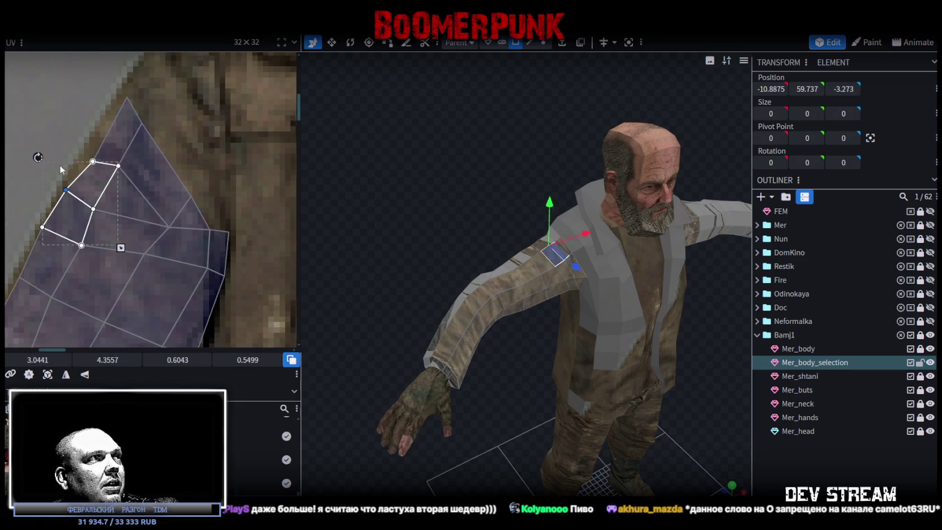
shift+click(60, 224)
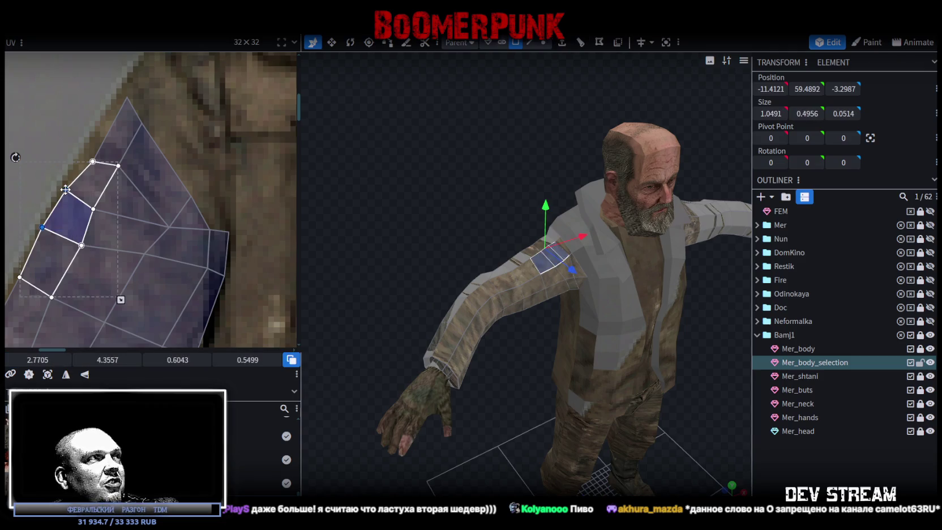
click(97, 160)
shift+click(95, 157)
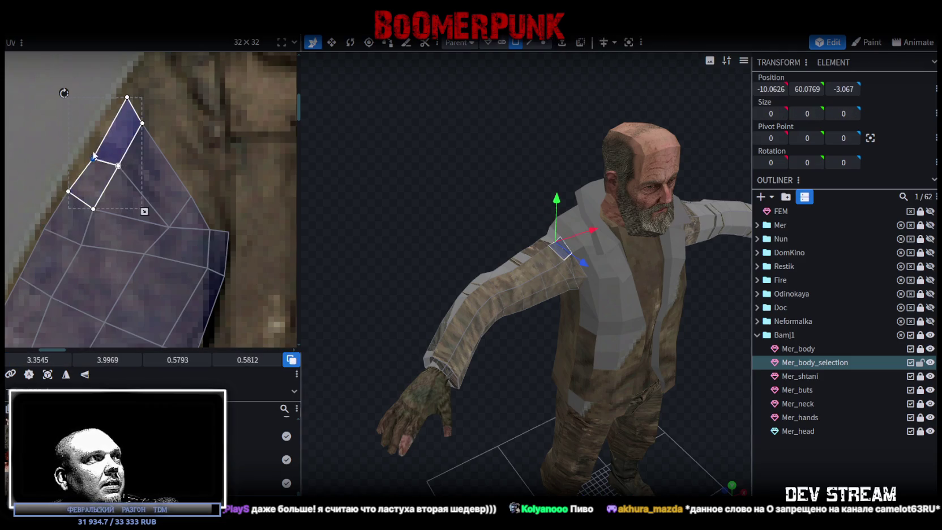
drag(94, 156, 92, 146)
scroll(99, 148, down, 2)
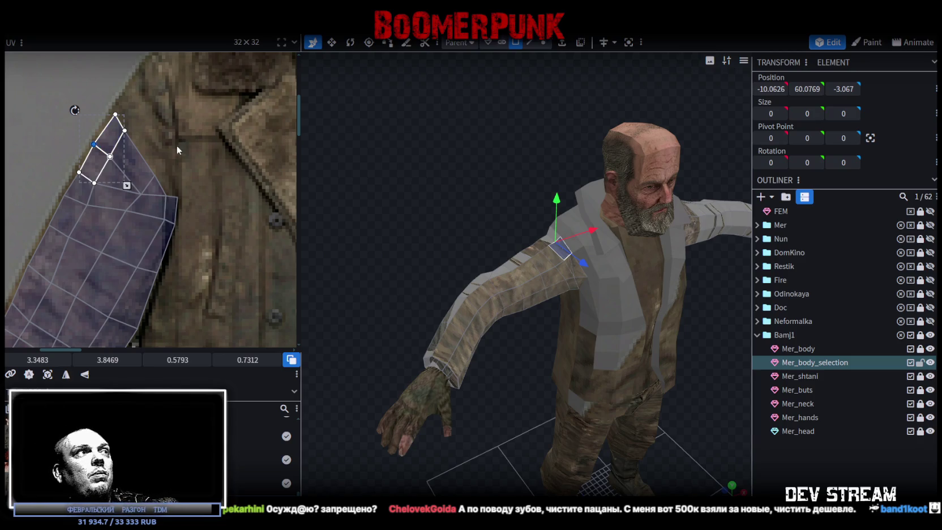
scroll(159, 125, up, 2)
Pull the remaining shoulder vertices onto the jacket's shoulder edge and nudge the centre vertex
click(132, 144)
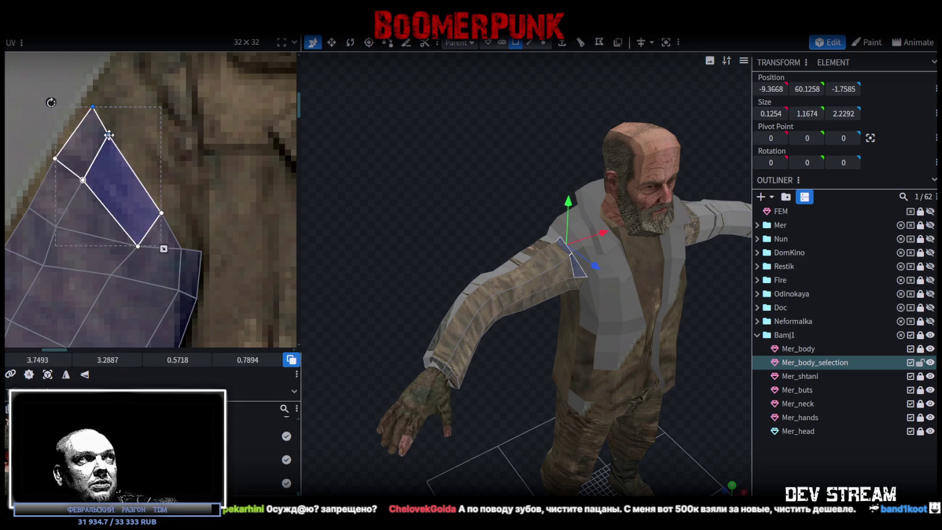
click(161, 213)
drag(161, 213, 166, 202)
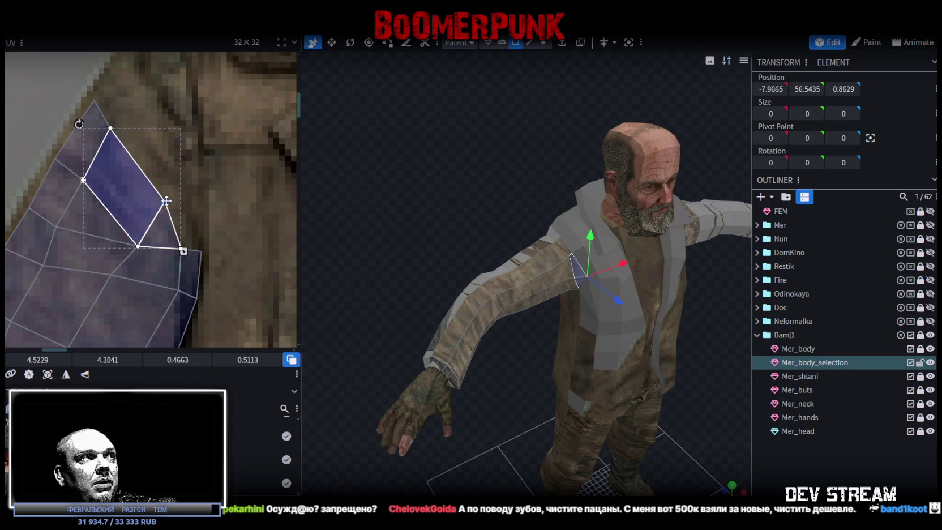
click(35, 169)
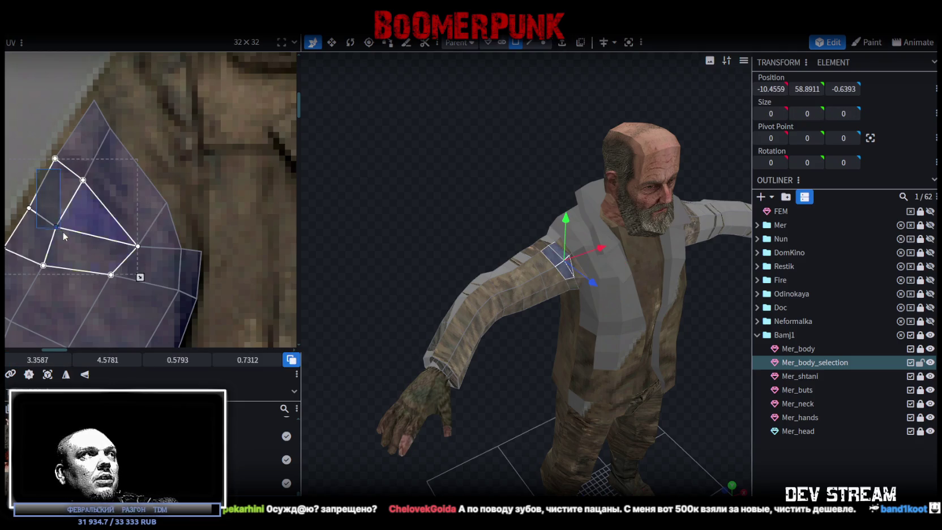
drag(60, 224, 63, 226)
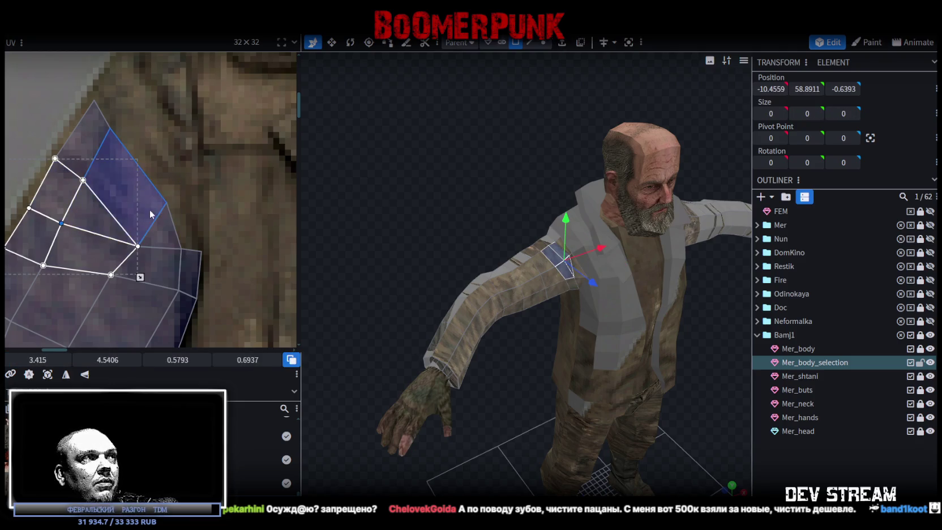
scroll(147, 162, down, 2)
click(135, 202)
drag(141, 237, 139, 230)
scroll(194, 230, down, 2)
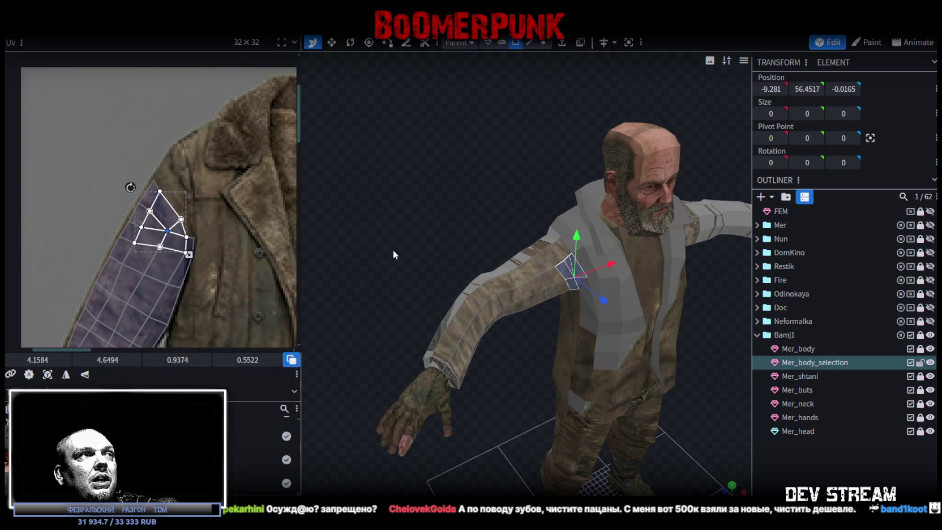
scroll(148, 231, up, 2)
drag(183, 233, 204, 238)
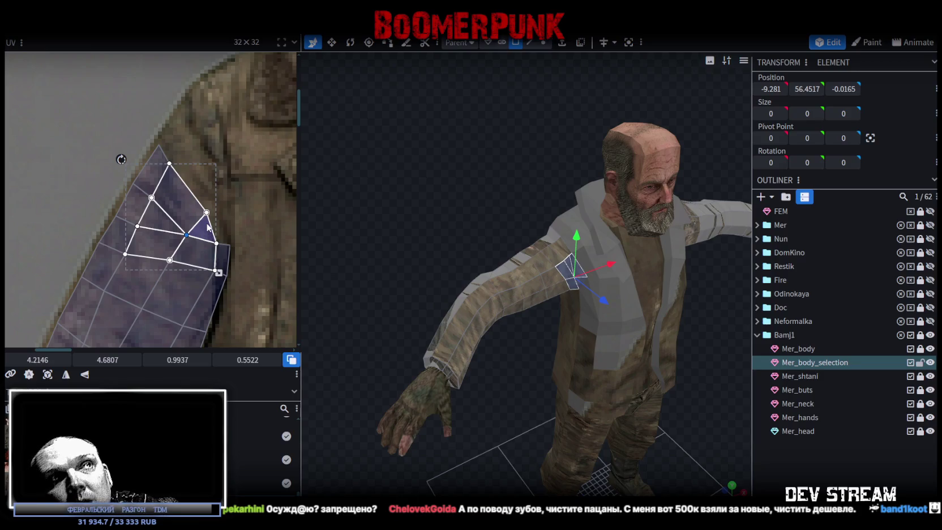
Orbit the 3D view to the arm and pick a face near the wrist
mouse_move(438, 176)
mouse_down()
mouse_move(456, 175)
mouse_move(418, 125)
mouse_up()
scroll(455, 194, up, 3)
click(421, 235)
Orbit closer to the arm and elbow while selecting wrist faces
click(390, 225)
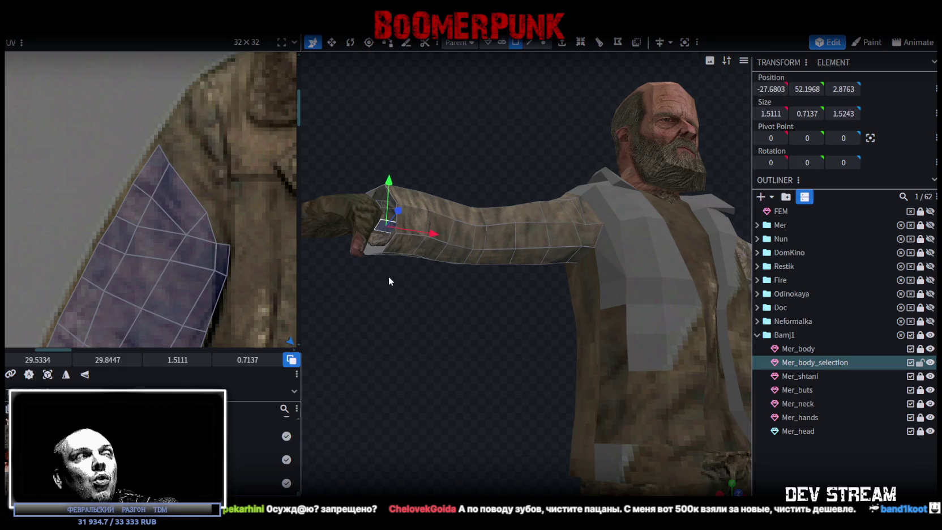
scroll(219, 235, down, 3)
scroll(219, 235, down, 2)
scroll(219, 235, up, 2)
mouse_move(332, 287)
mouse_down()
mouse_move(410, 314)
mouse_move(421, 336)
mouse_move(483, 382)
mouse_up()
click(483, 382)
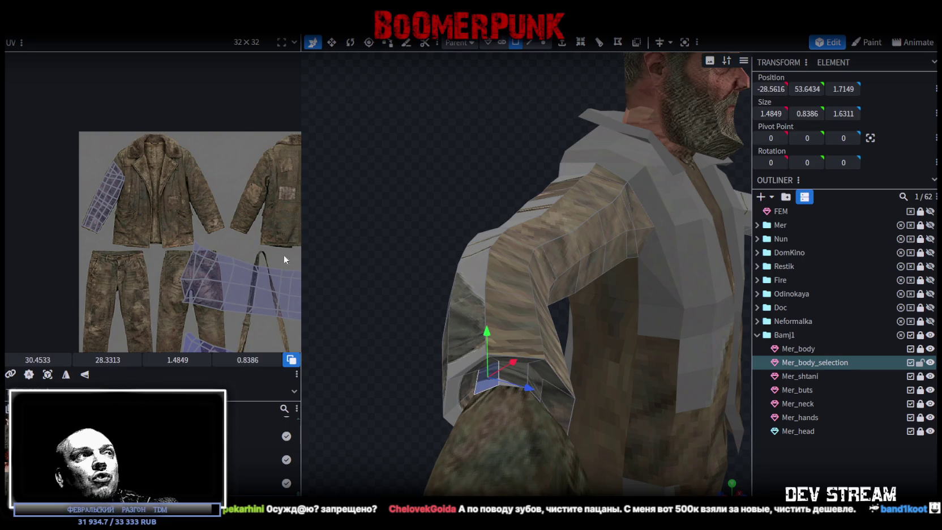
scroll(283, 253, down, 2)
scroll(135, 196, up, 1)
scroll(127, 186, up, 2)
scroll(130, 161, down, 1)
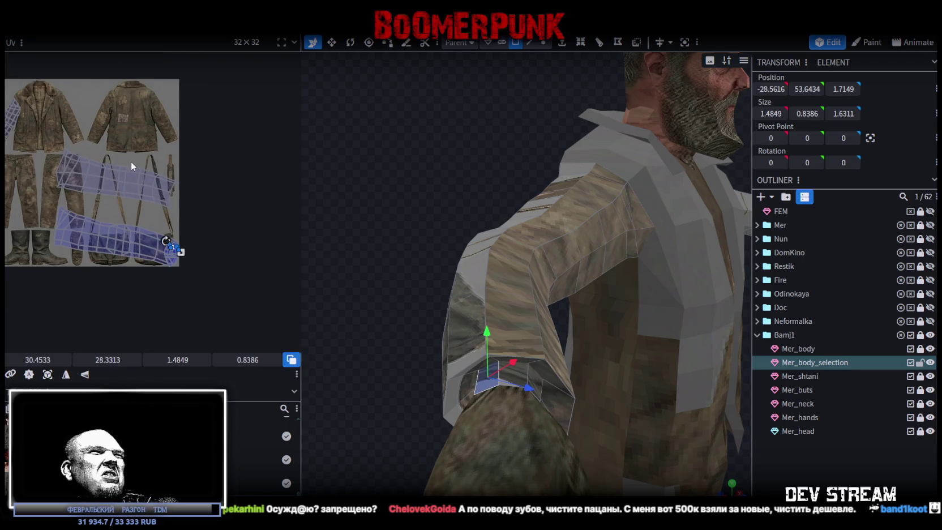
scroll(65, 149, down, 1)
Box-select the whole sleeve UV island and move it onto the jacket sleeve
drag(41, 136, 169, 196)
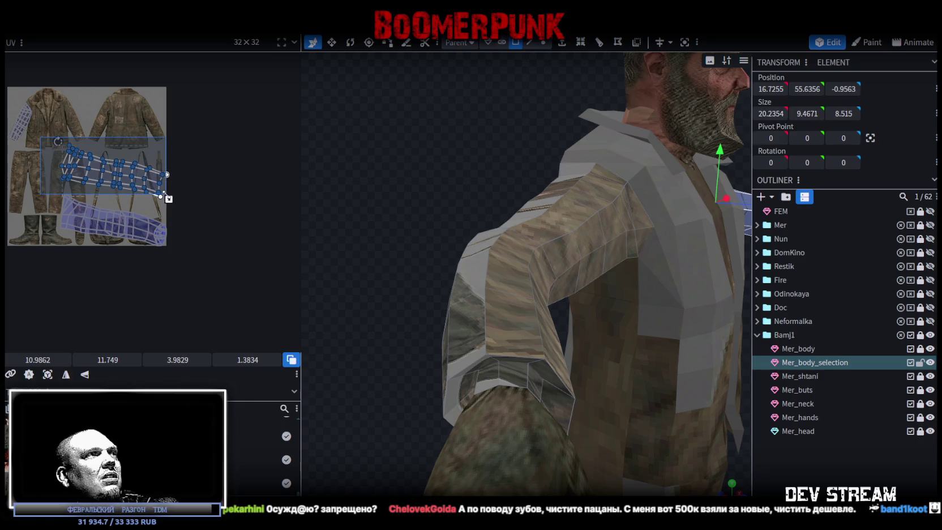
mouse_move(142, 185)
mouse_down()
mouse_move(131, 154)
mouse_move(100, 153)
mouse_move(72, 120)
mouse_move(122, 115)
mouse_move(111, 113)
mouse_up()
scroll(90, 142, up, 3)
scroll(122, 142, up, 2)
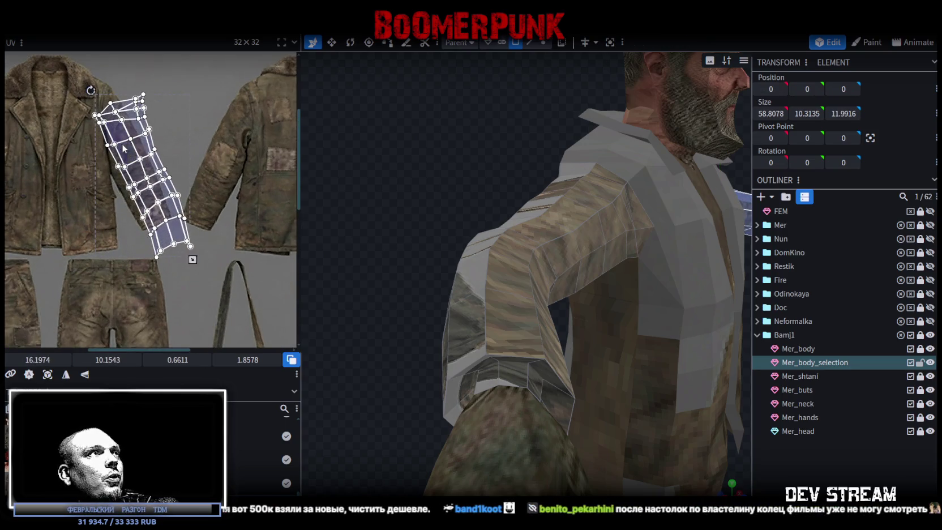
drag(130, 151, 136, 182)
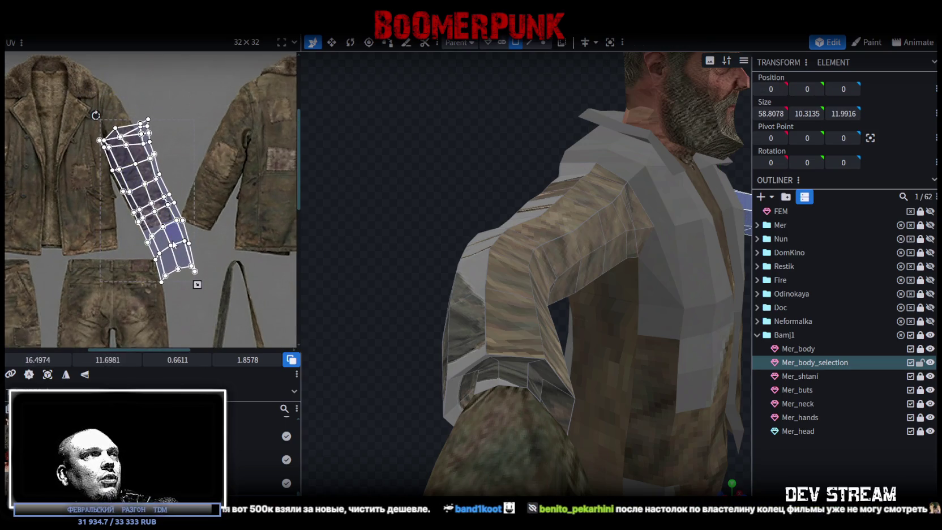
Shrink the sleeve island to the sleeve's width, rotate it to match, and settle it lower
drag(198, 278, 169, 241)
scroll(78, 126, up, 2)
drag(109, 104, 105, 106)
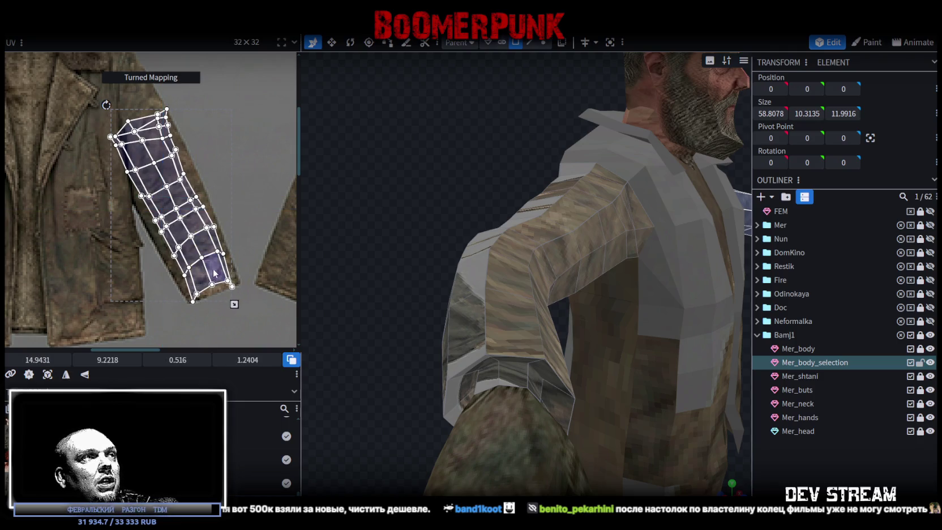
drag(104, 106, 106, 107)
drag(213, 267, 212, 274)
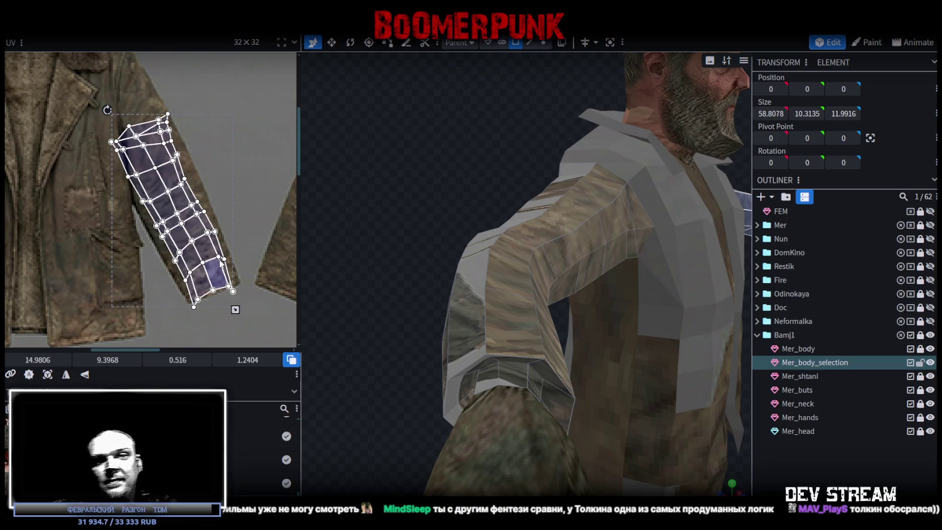
scroll(221, 266, up, 5)
Move the lower sleeve face's corner and fit the thin edge face's vertices to the sleeve border
drag(203, 316, 221, 274)
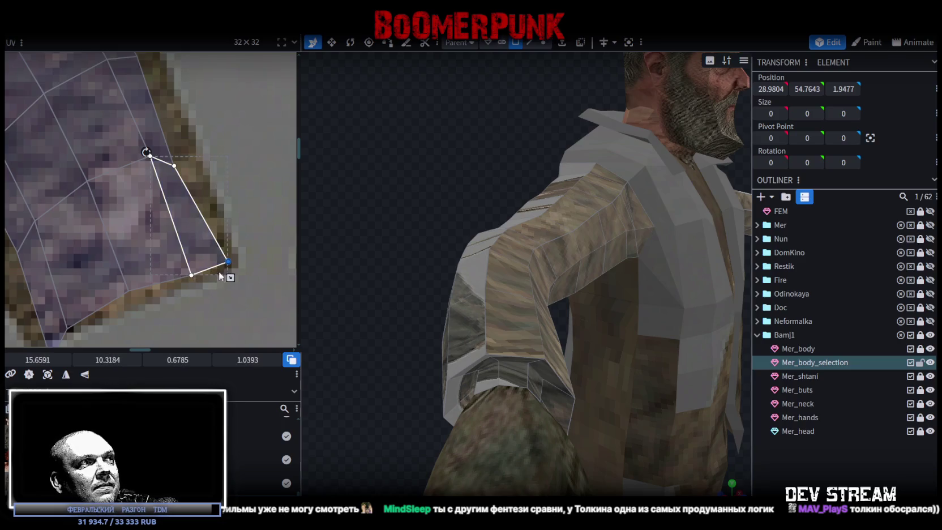
middle_drag(220, 276, 128, 312)
click(140, 296)
drag(143, 299, 159, 272)
middle_drag(118, 220, 155, 273)
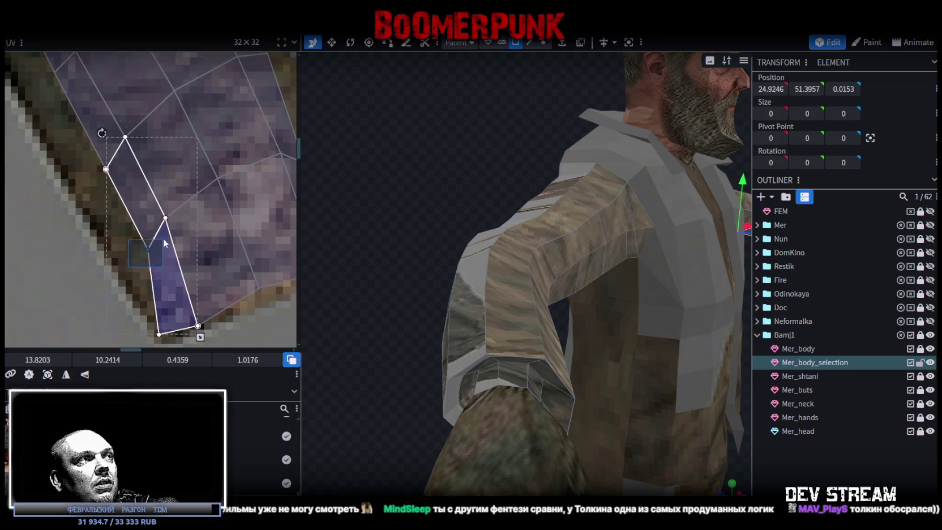
drag(146, 248, 120, 251)
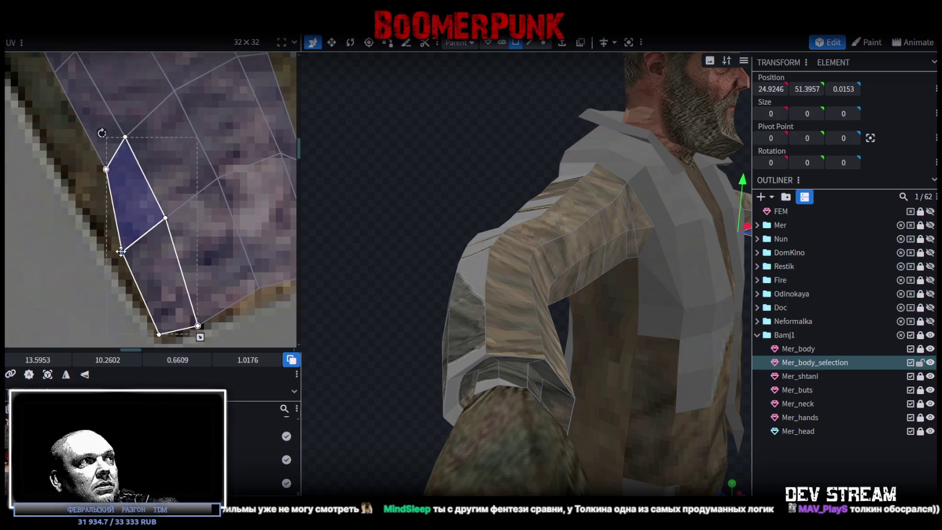
Stretch the lower quad right and widen the narrow left faces toward the sleeve edge
click(158, 334)
drag(159, 334, 202, 320)
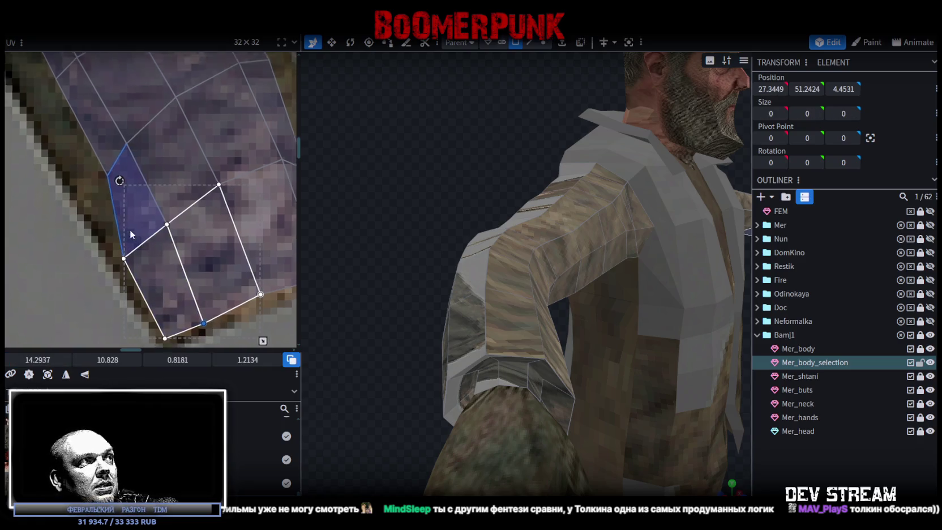
click(168, 263)
drag(155, 254, 159, 251)
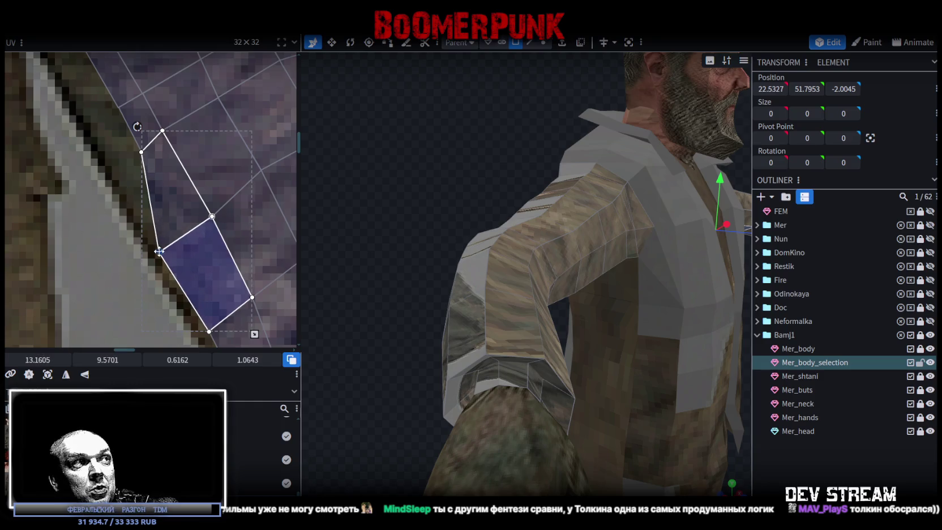
click(157, 209)
click(179, 217)
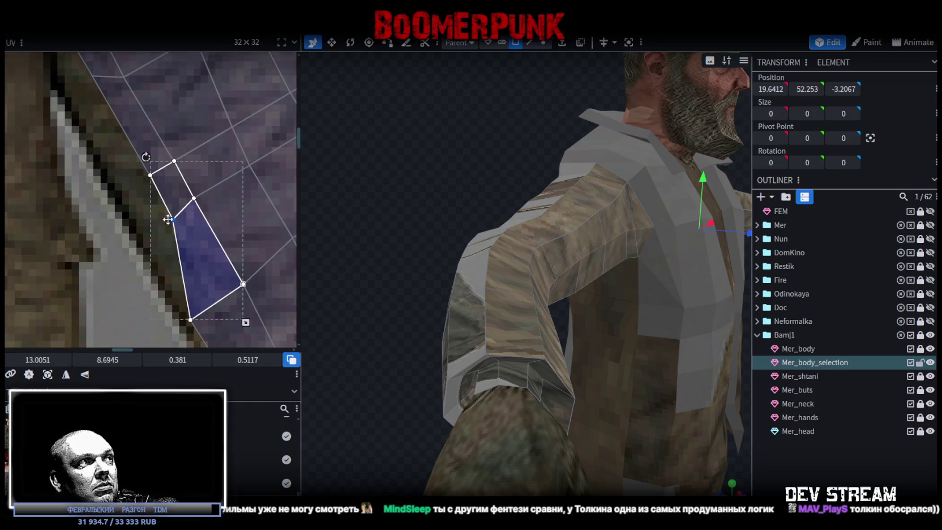
drag(169, 219, 145, 229)
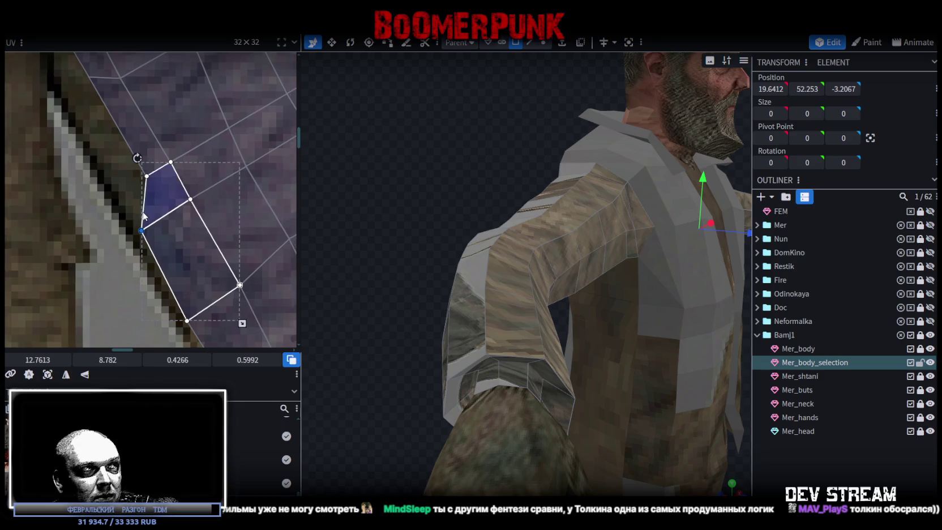
click(196, 245)
click(180, 256)
drag(175, 255, 155, 265)
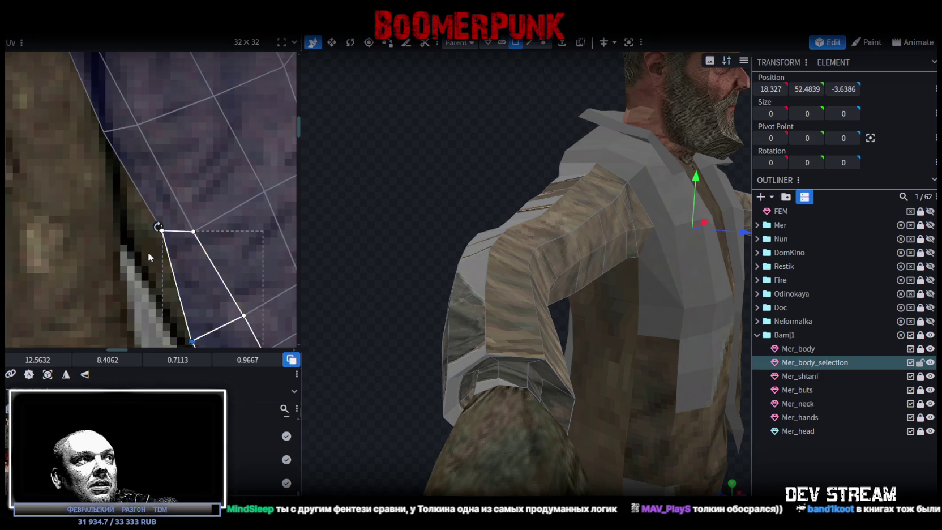
Push the strip faces' vertices up-right onto the jacket sleeve's border
click(146, 255)
click(146, 255)
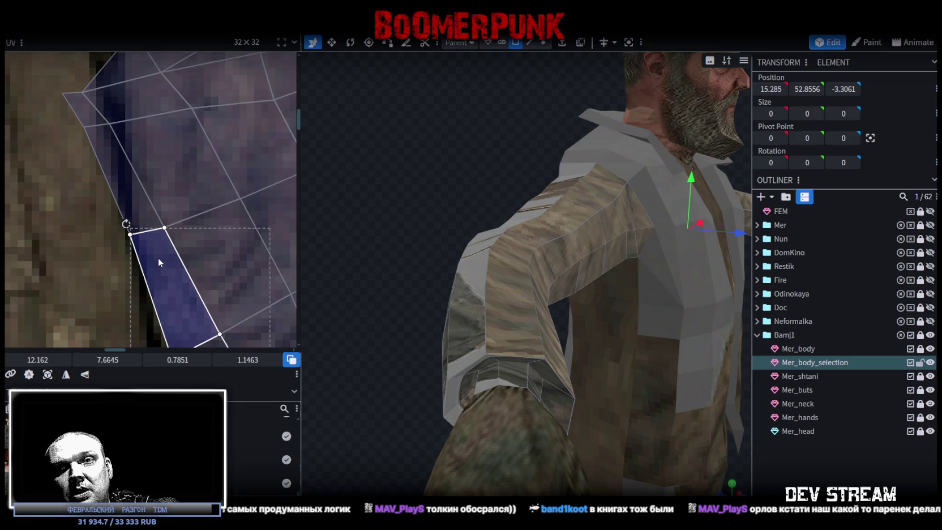
click(155, 241)
click(86, 166)
click(179, 195)
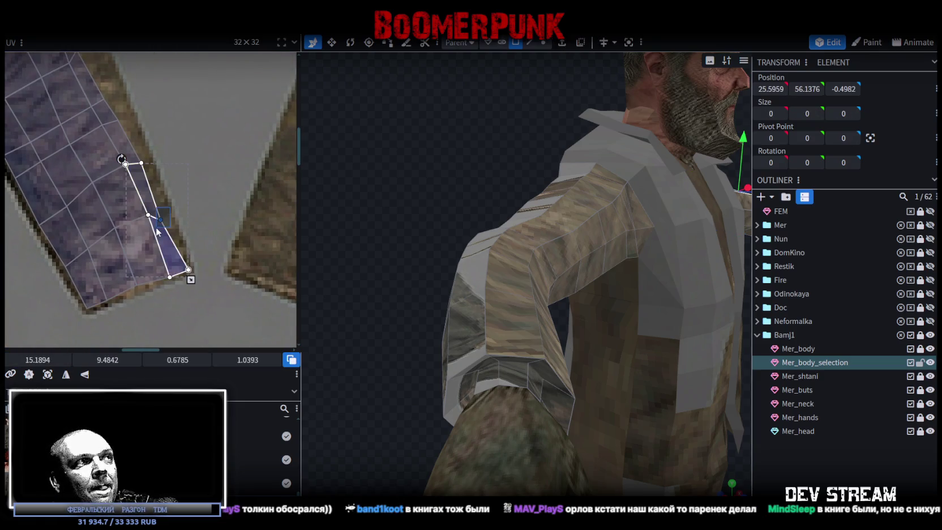
drag(161, 220, 166, 208)
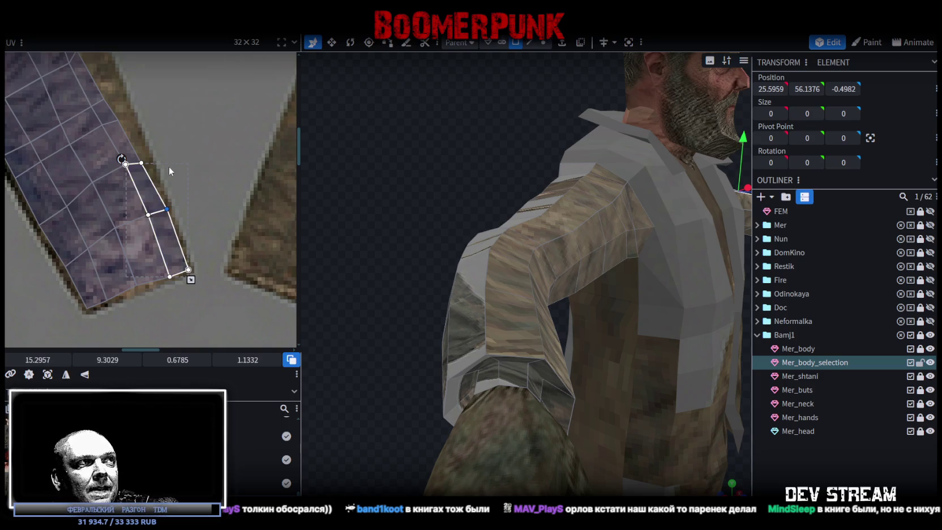
click(199, 266)
scroll(203, 249, up, 2)
drag(188, 196, 193, 179)
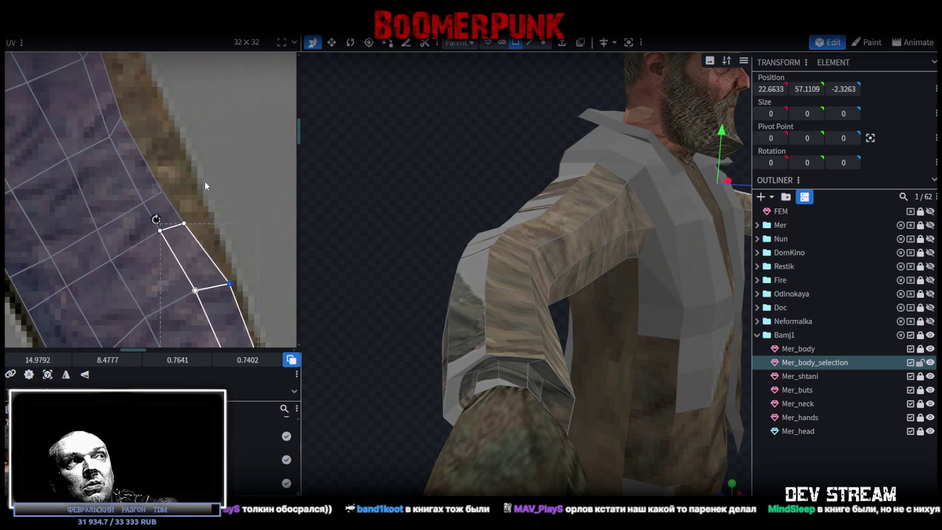
drag(184, 224, 201, 213)
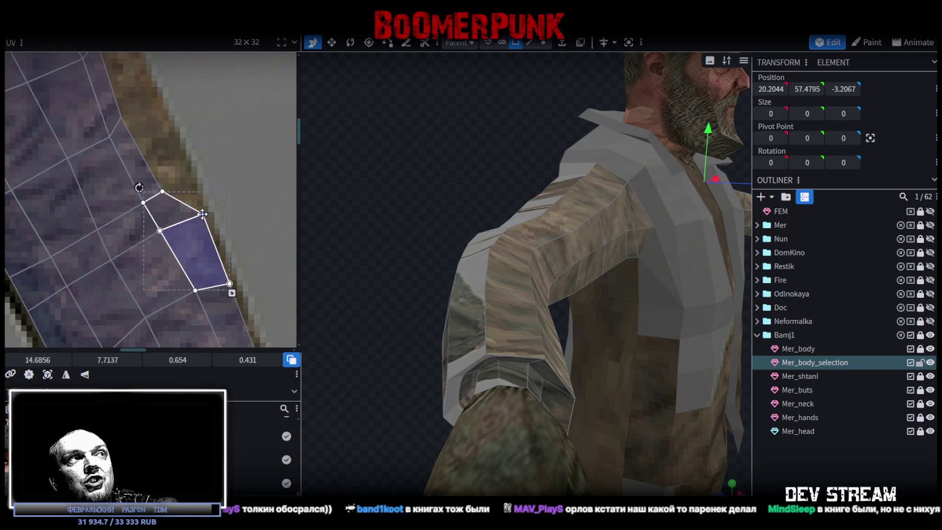
click(166, 184)
drag(164, 192, 185, 178)
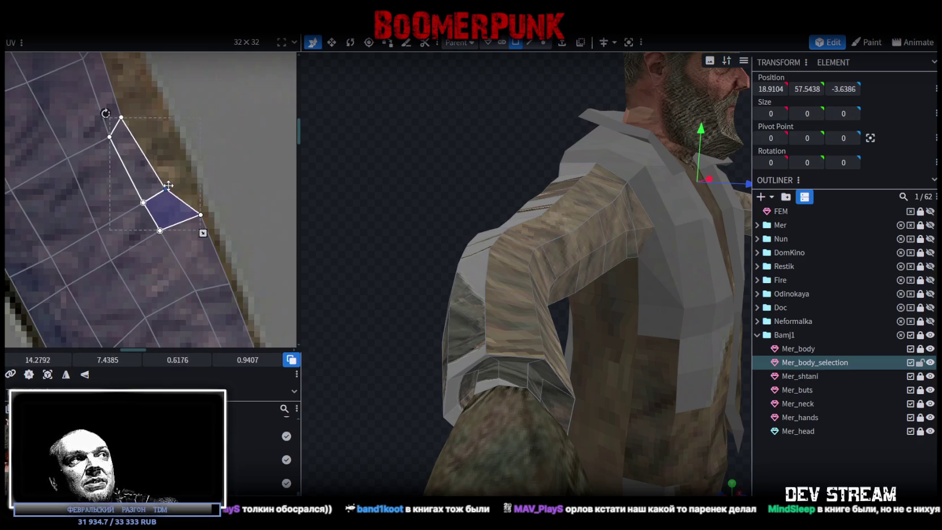
Pull one more sleeve face corner out to the sleeve edge
scroll(221, 249, up, 2)
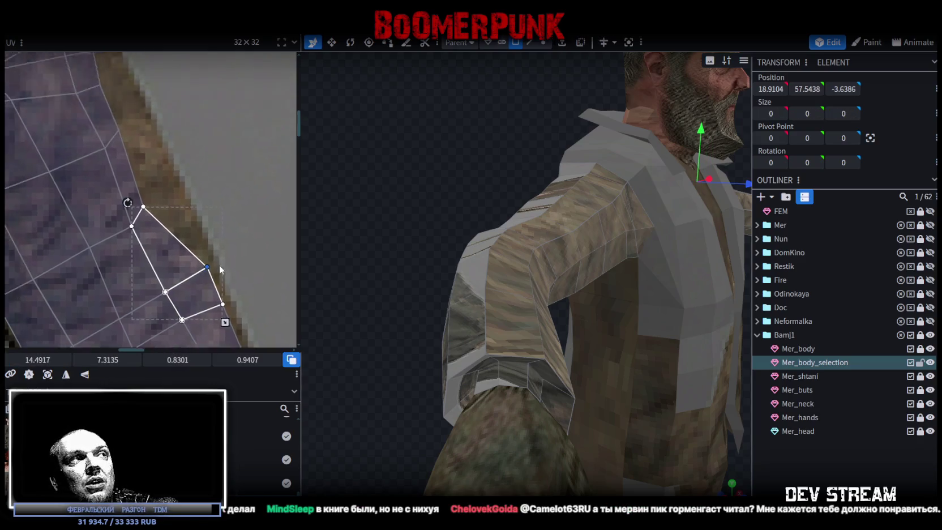
scroll(210, 243, up, 1)
drag(198, 230, 180, 270)
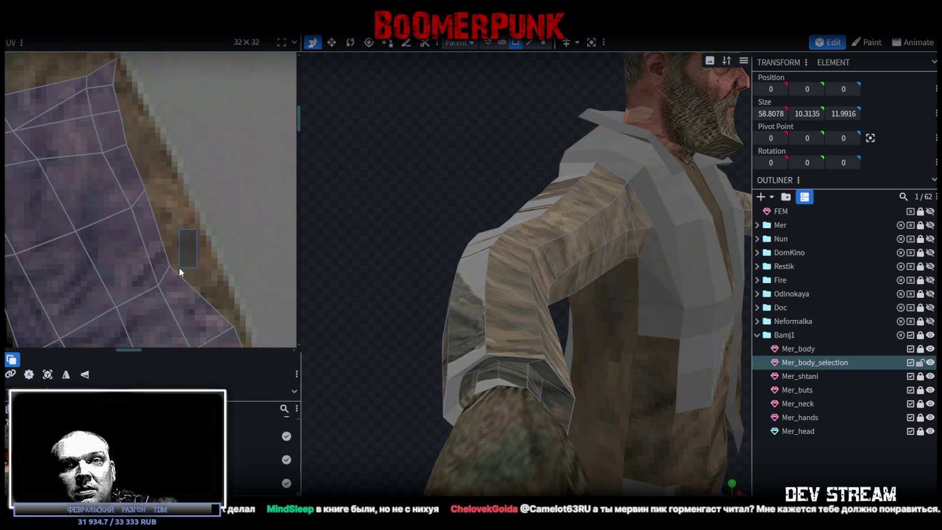
drag(179, 267, 179, 265)
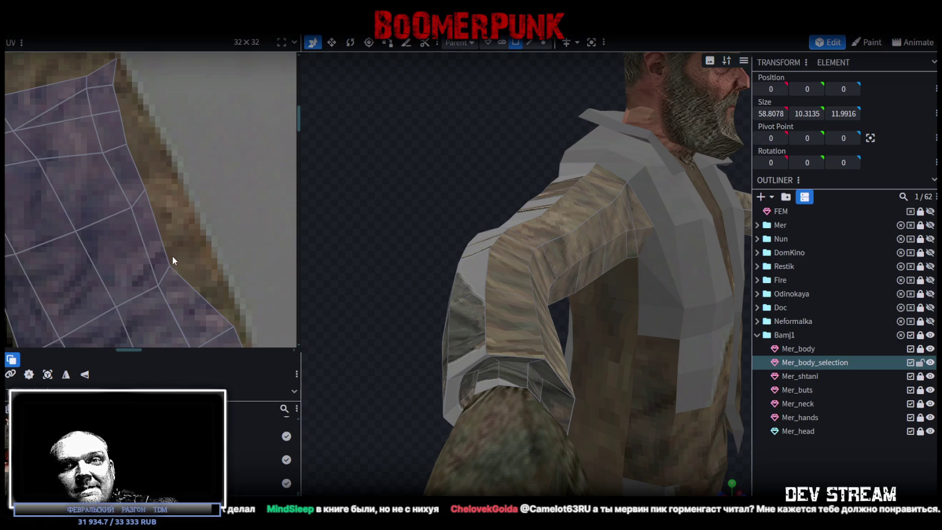
click(159, 243)
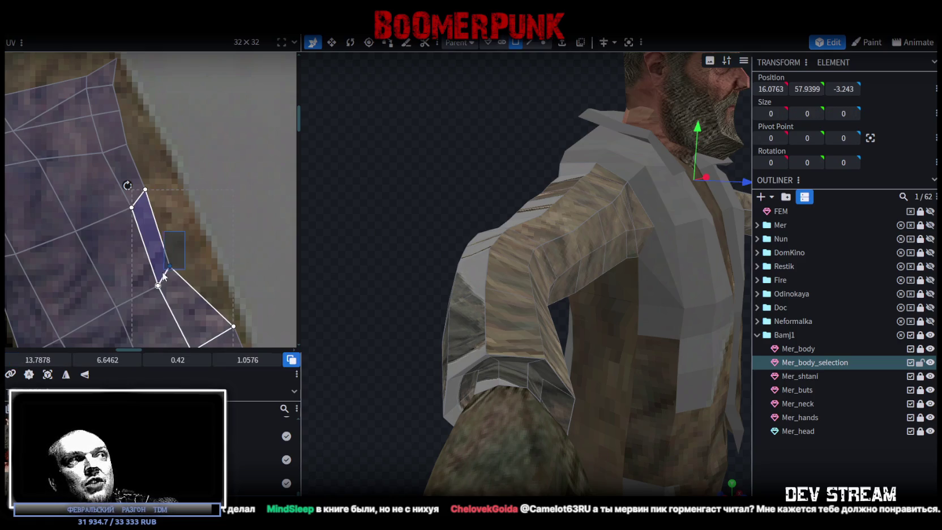
drag(179, 262, 204, 257)
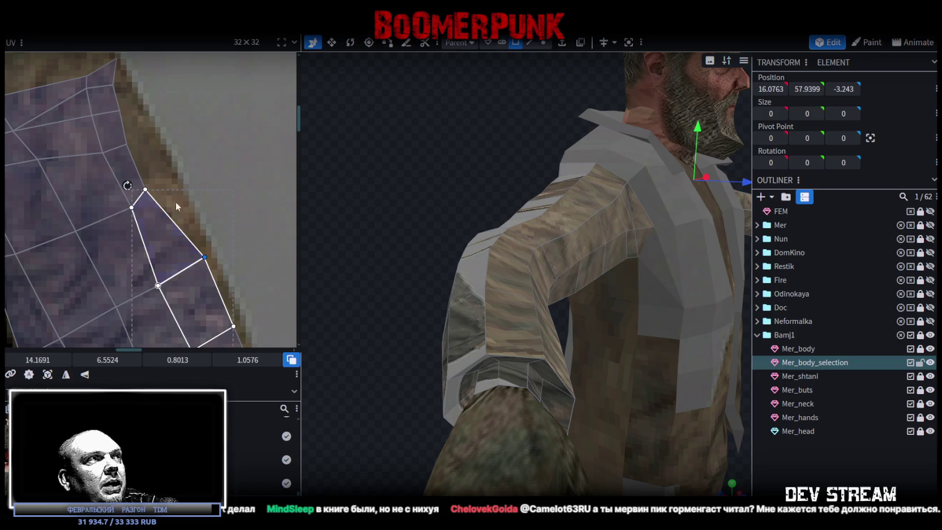
Pull the first upper sleeve face's vertices up toward the jacket sleeve edge
drag(173, 206, 154, 162)
drag(186, 226, 170, 155)
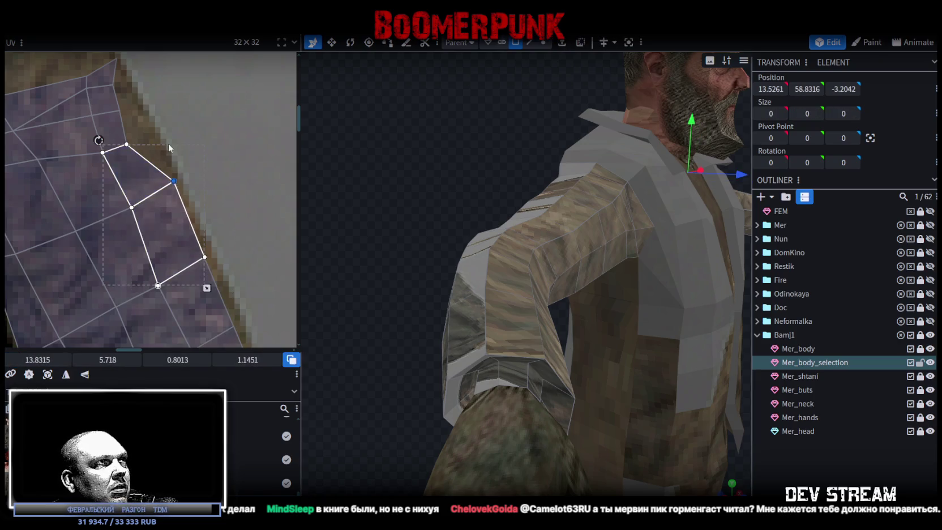
middle_drag(170, 155, 217, 186)
click(181, 219)
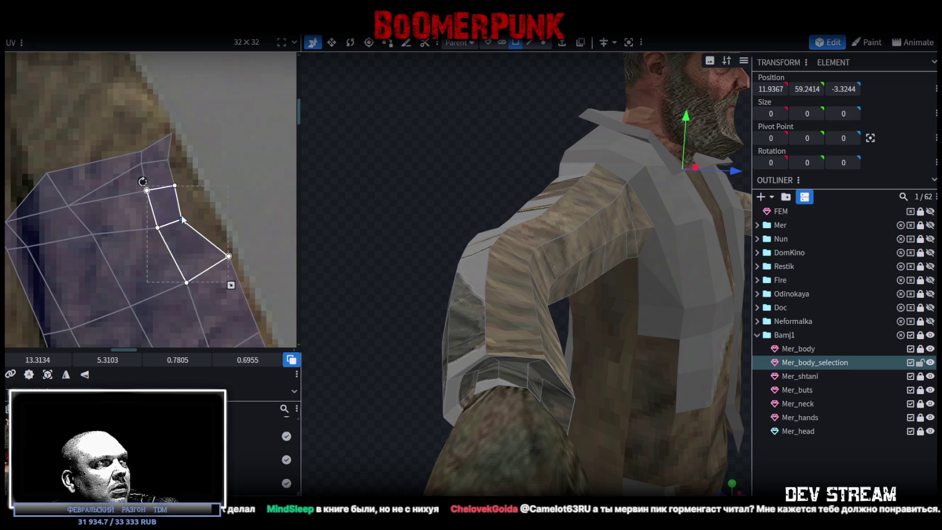
drag(181, 220, 204, 202)
click(181, 167)
Reshape the next sleeve face, shrinking it and lifting its vertices toward the top edge
click(181, 168)
drag(177, 172, 187, 193)
middle_drag(200, 154, 223, 219)
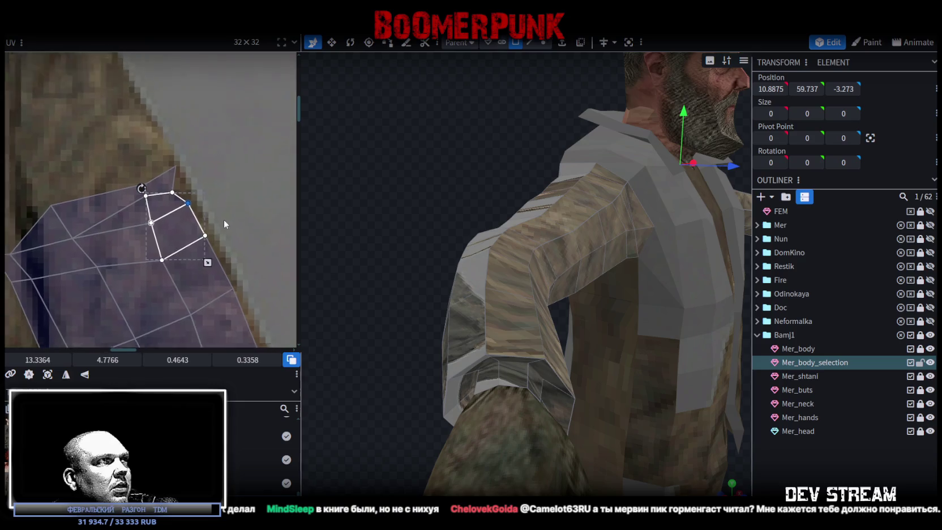
drag(153, 176, 209, 204)
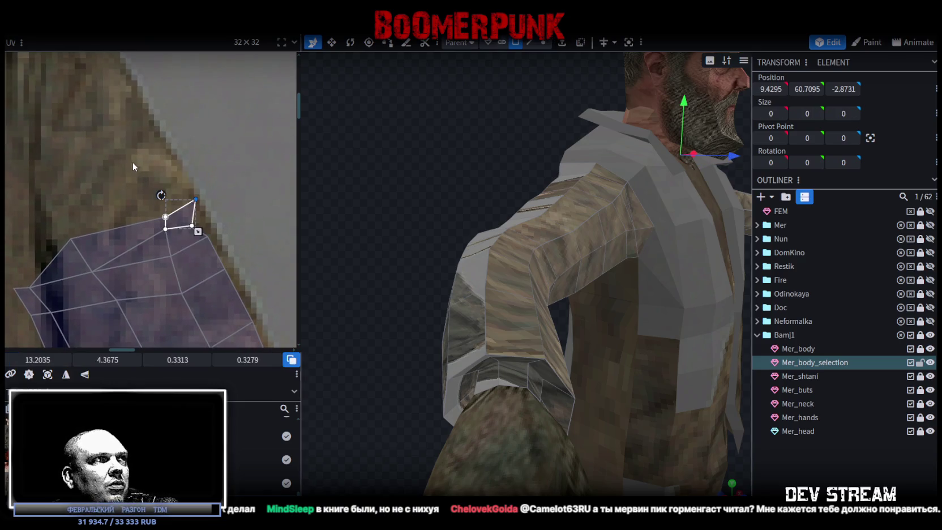
shift+click(124, 243)
drag(191, 225, 189, 213)
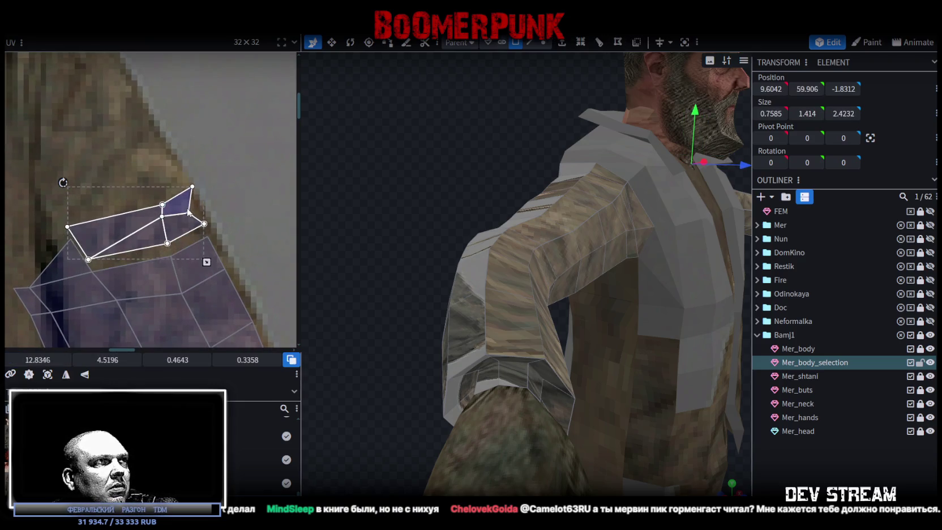
key(ctrl+z)
drag(193, 224, 183, 193)
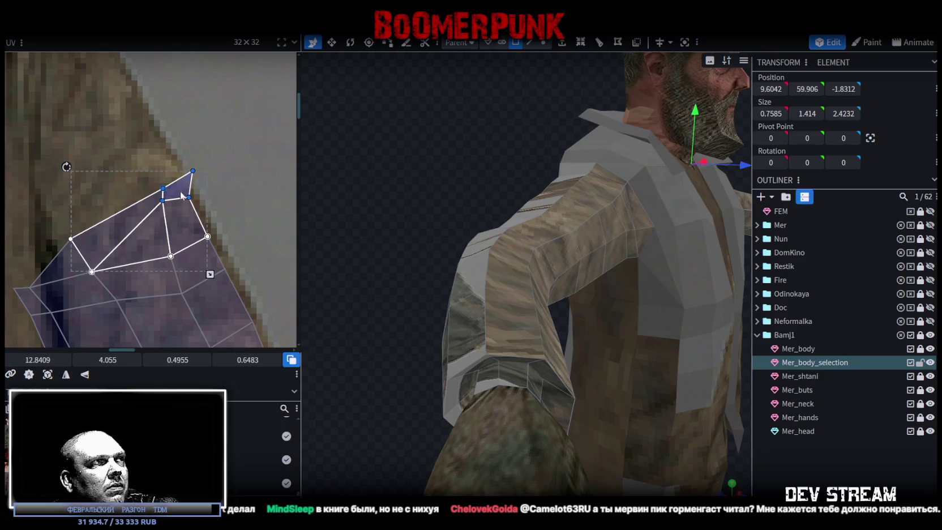
Pull the top sleeve face's top vertex up and left along the sleeve edge
drag(138, 183, 163, 207)
click(161, 186)
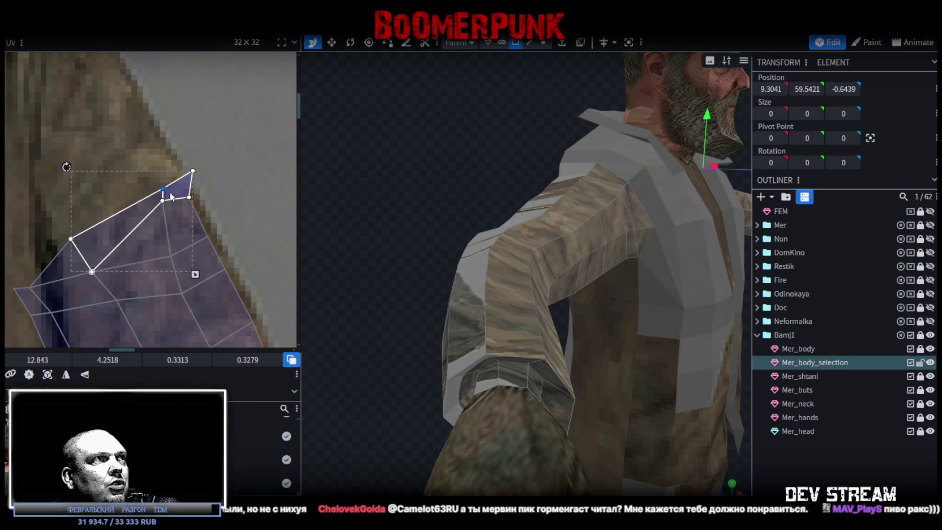
mouse_move(170, 196)
mouse_down()
mouse_move(153, 184)
mouse_move(171, 208)
mouse_up()
click(186, 178)
click(186, 179)
drag(187, 180, 168, 154)
click(169, 155)
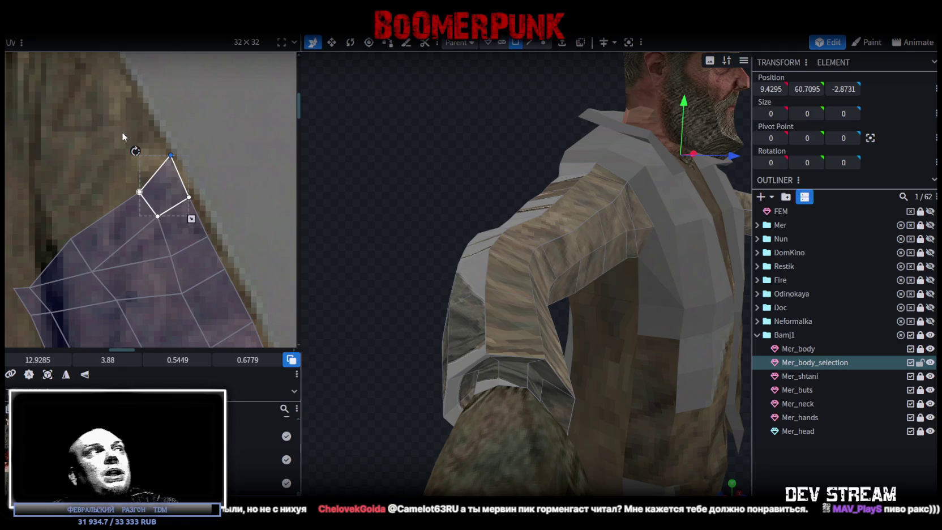
Box-select the vertices of the larger upper and top sleeve UV faces
shift+click(134, 179)
mouse_move(97, 120)
mouse_down()
mouse_move(157, 203)
mouse_move(162, 227)
mouse_move(150, 216)
mouse_up()
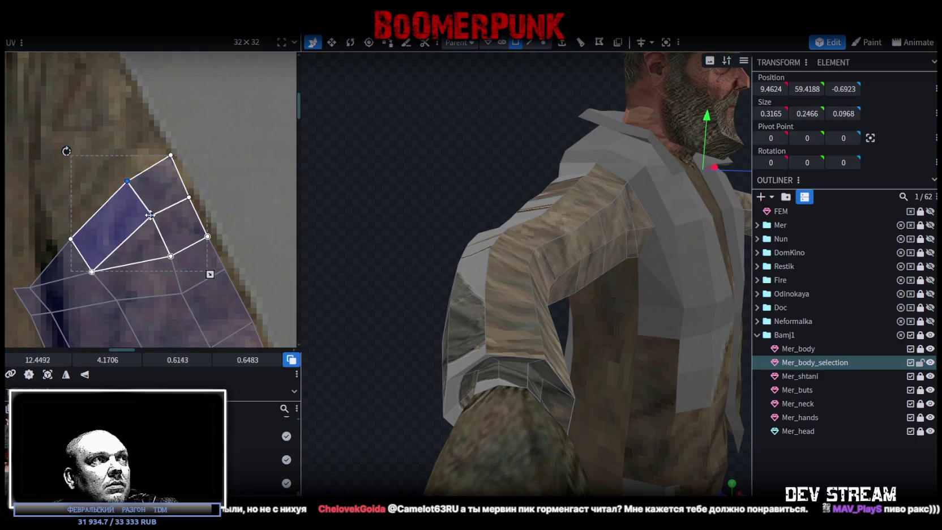
drag(106, 139, 179, 182)
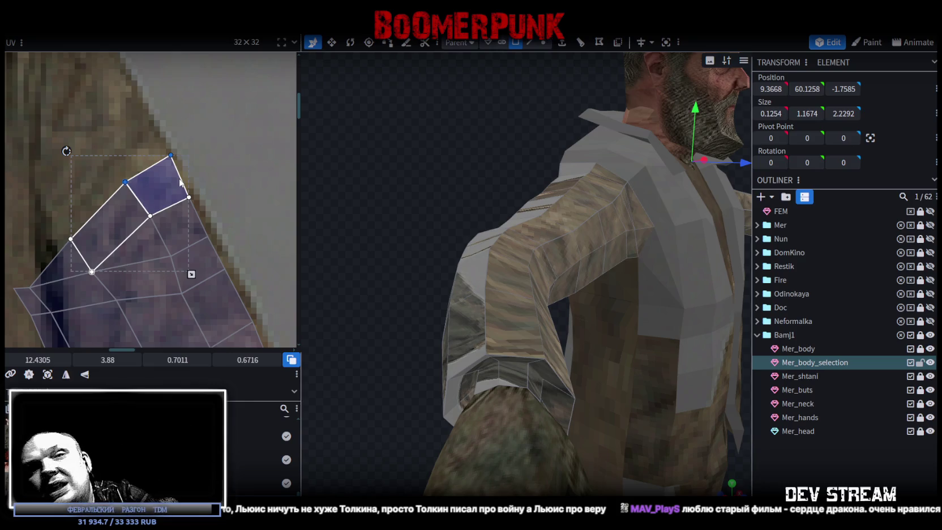
Nudge the upper quads' right vertex and the top vertex slightly up-left into place
click(180, 201)
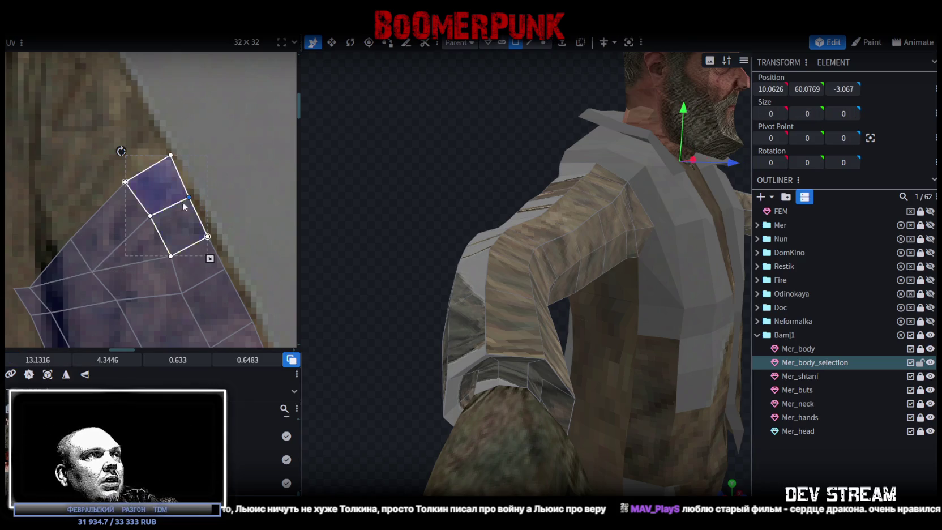
drag(189, 197, 183, 200)
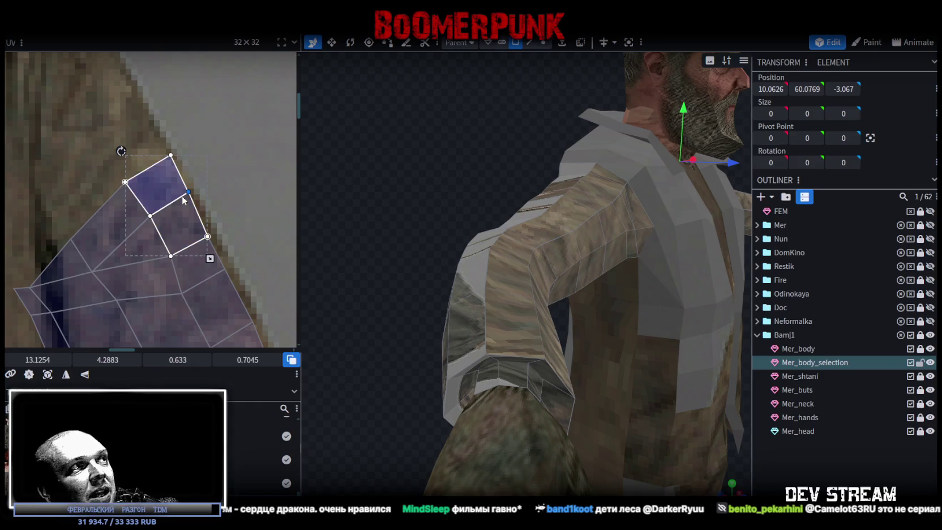
click(170, 170)
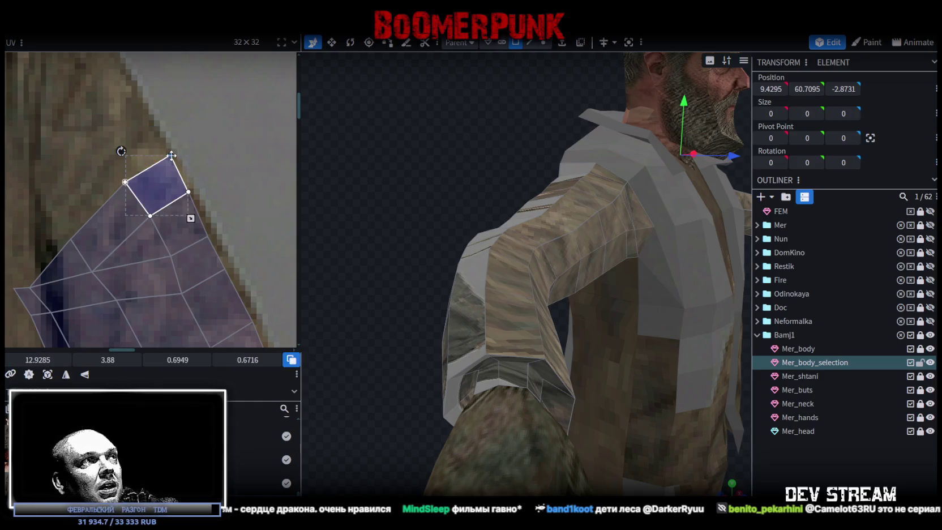
drag(170, 154, 167, 153)
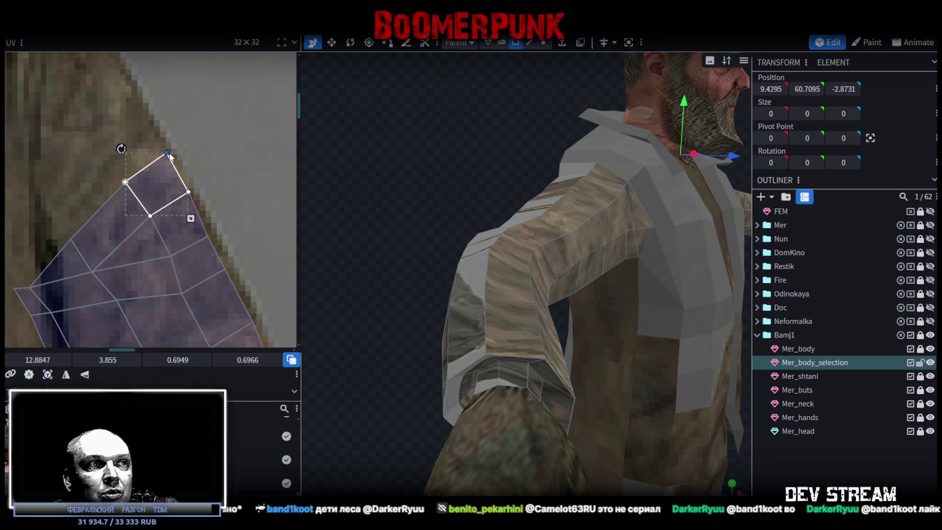
Move the lower inner sleeve faces' vertices right onto the jacket sleeve's fold
scroll(129, 128, down, 2)
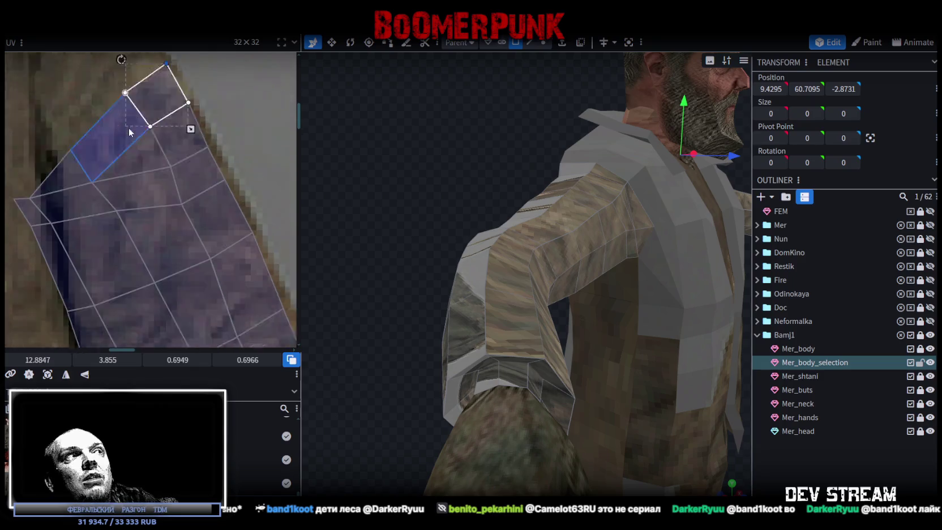
ctrl+scroll(153, 143, down, 3)
ctrl+scroll(218, 152, up, 3)
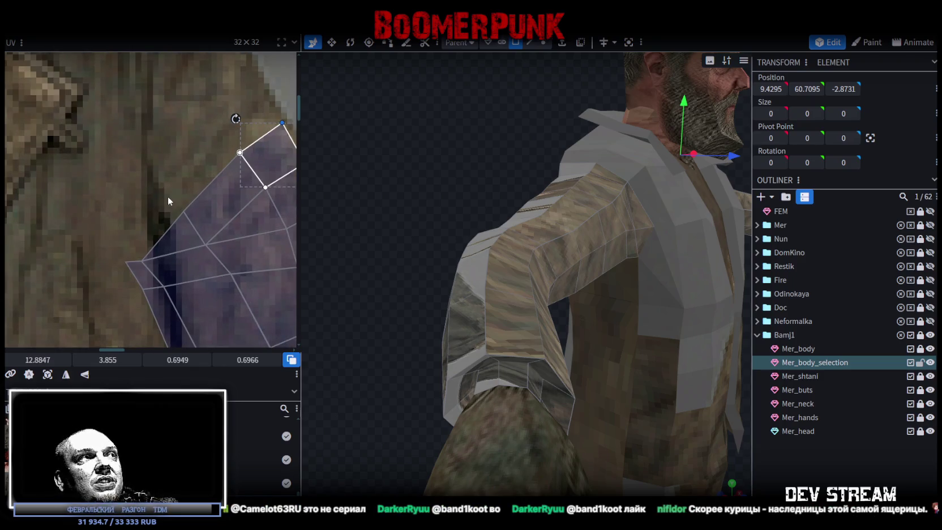
click(148, 264)
shift+click(158, 255)
click(165, 286)
drag(165, 286, 181, 284)
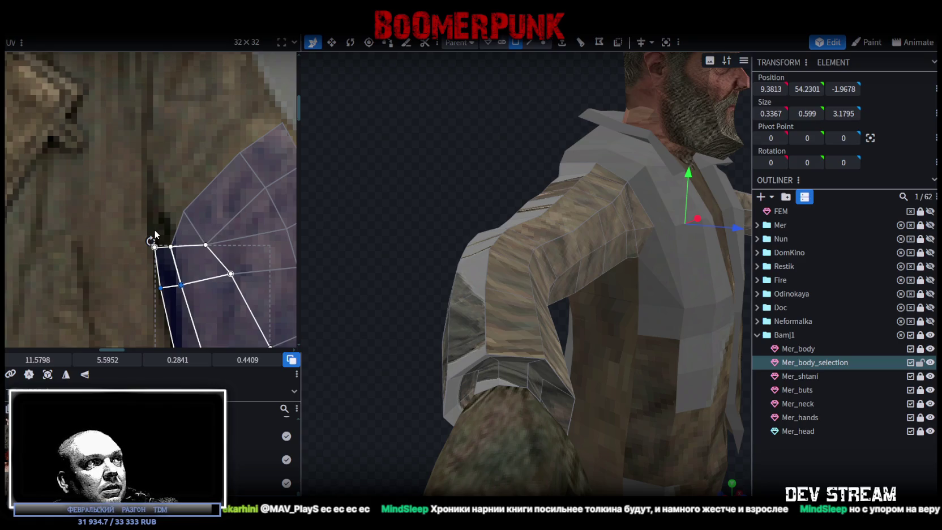
Nudge the upper sleeve UV vertices slightly left onto the jacket, then switch to the browser
click(215, 232)
drag(216, 232, 213, 233)
scroll(199, 205, down, 2)
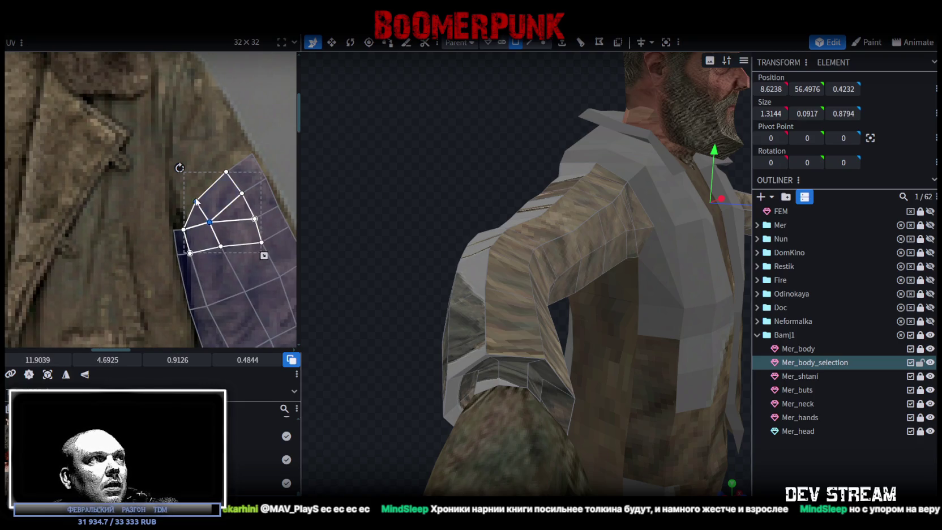
drag(199, 204, 193, 197)
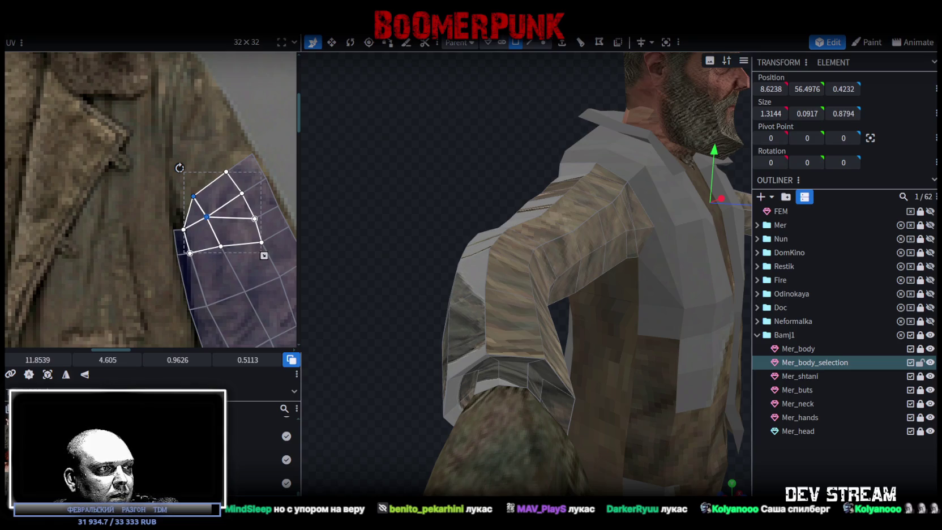
key(alt+Tab)
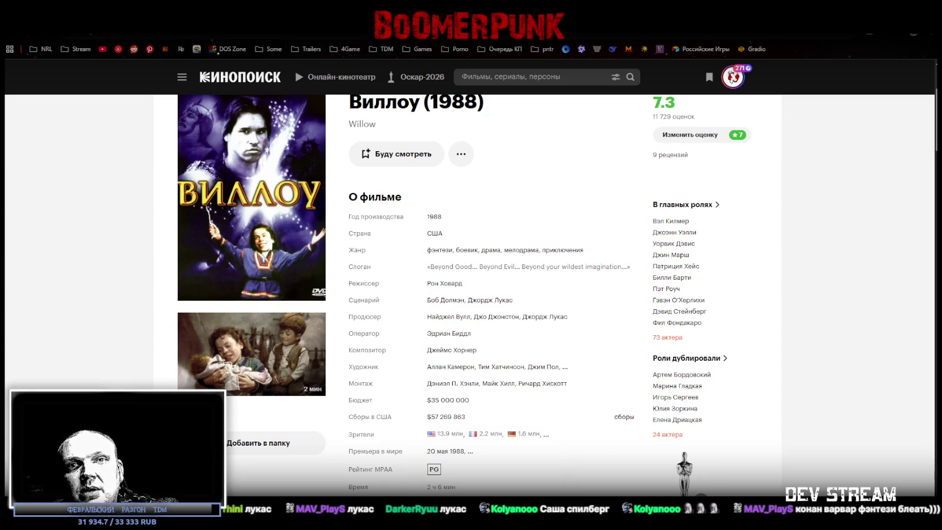
Open the Kinopoisk page for the 2022 Willow series
scroll(297, 389, down, 1)
scroll(306, 388, down, 2)
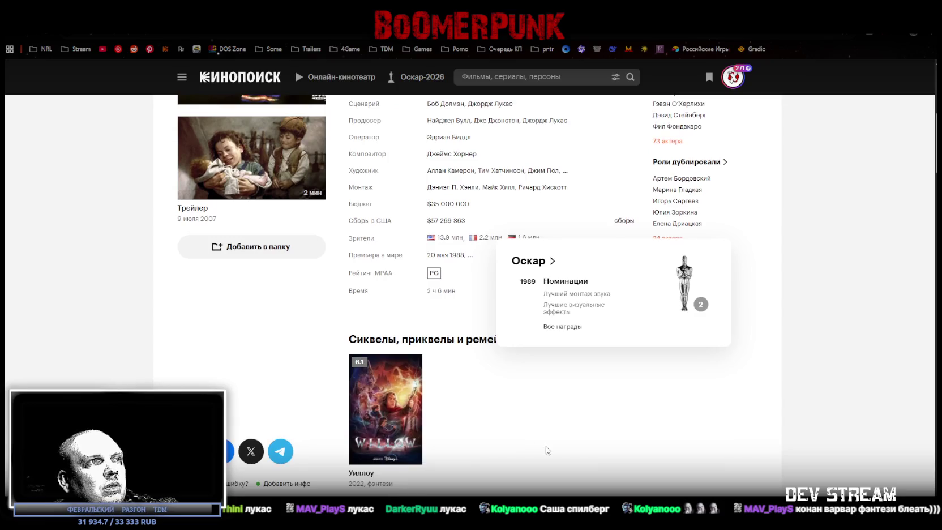
click(405, 412)
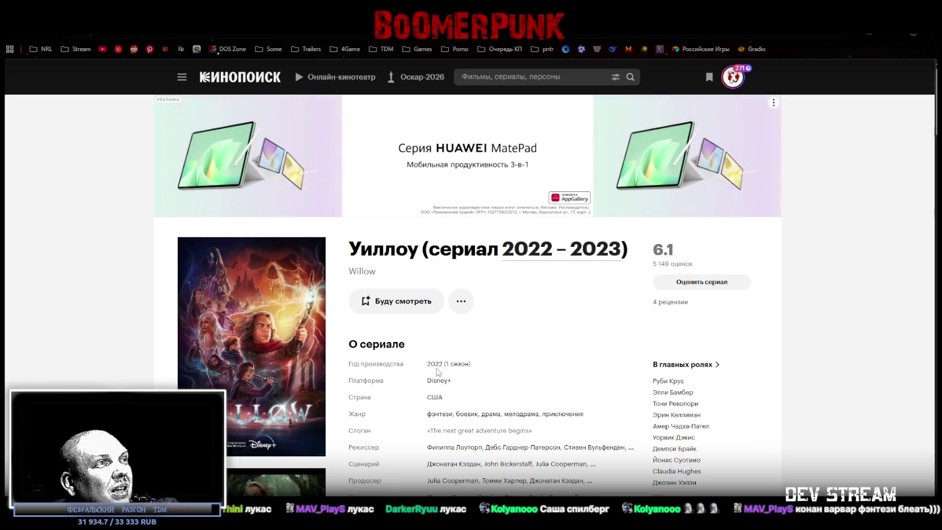
scroll(436, 372, down, 3)
scroll(437, 373, up, 2)
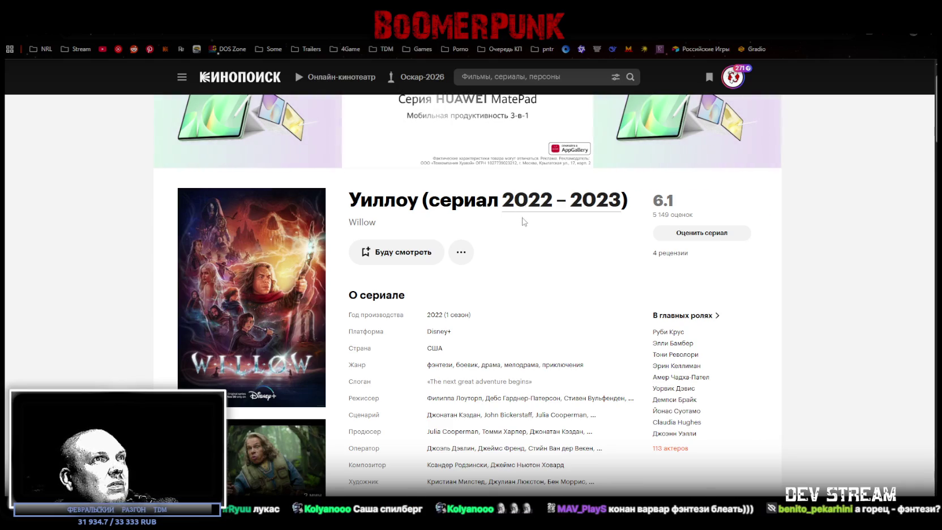
Browse the Willow seasons and episodes list, then return to the series page
click(542, 210)
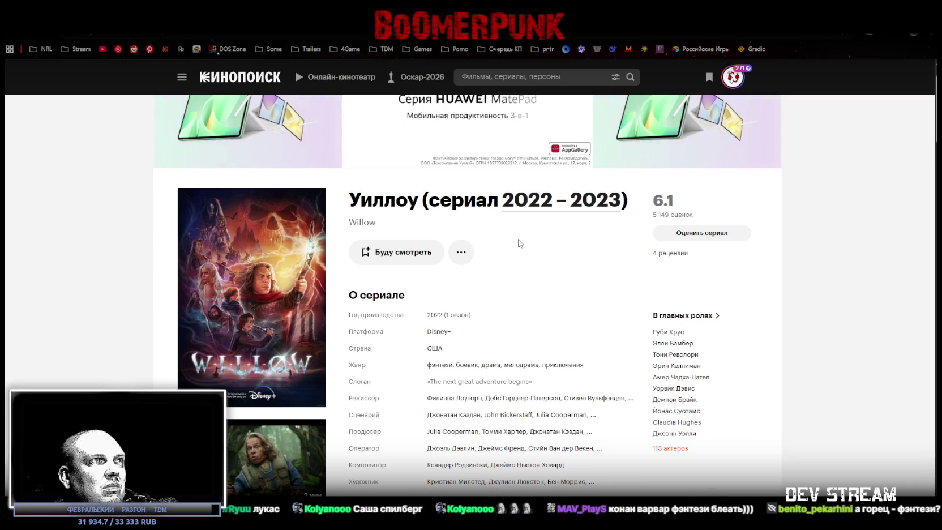
scroll(391, 361, down, 5)
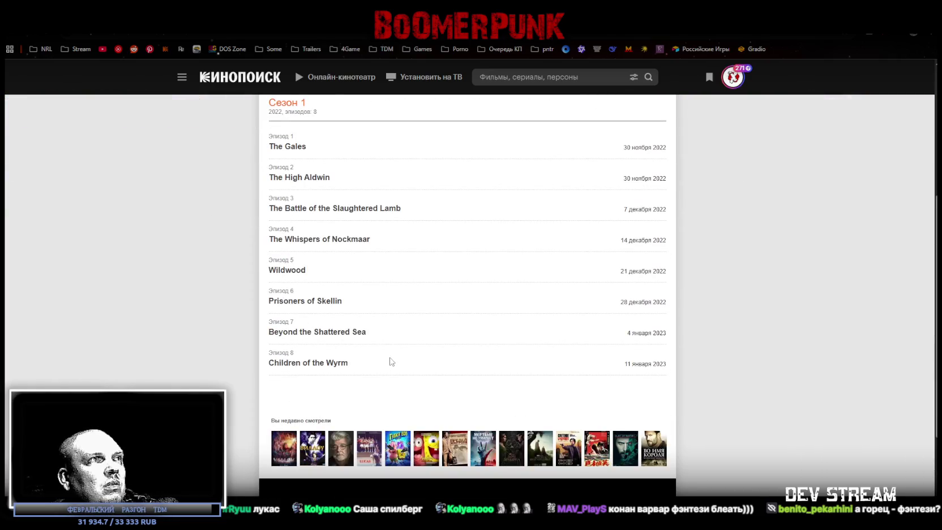
scroll(391, 356, up, 3)
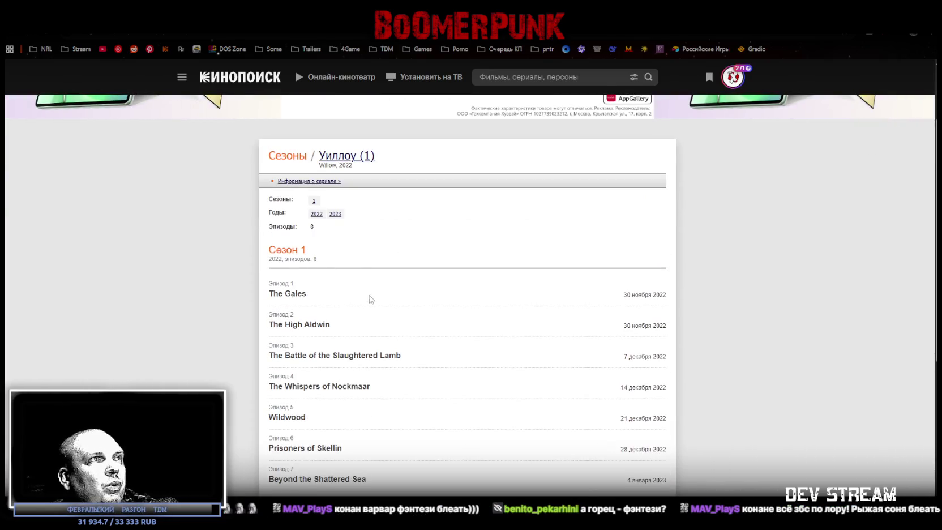
scroll(371, 317, down, 2)
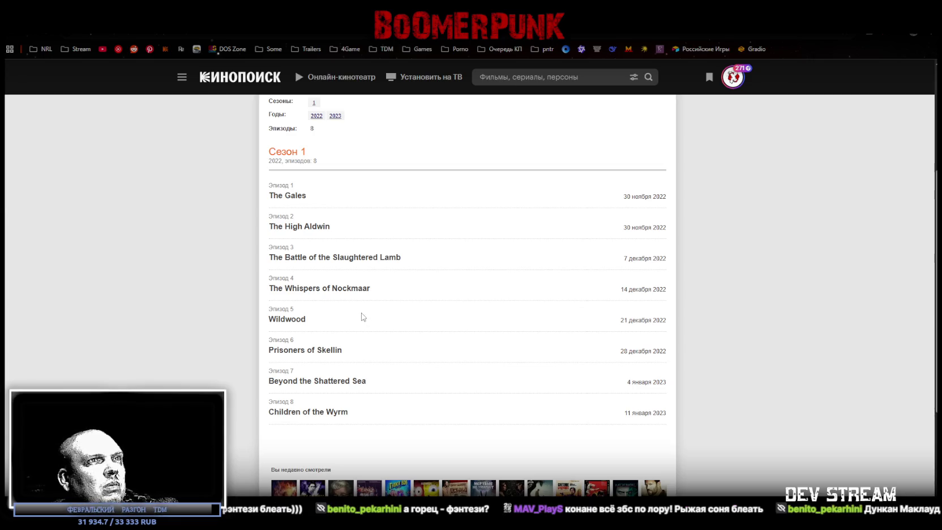
key(alt+Left)
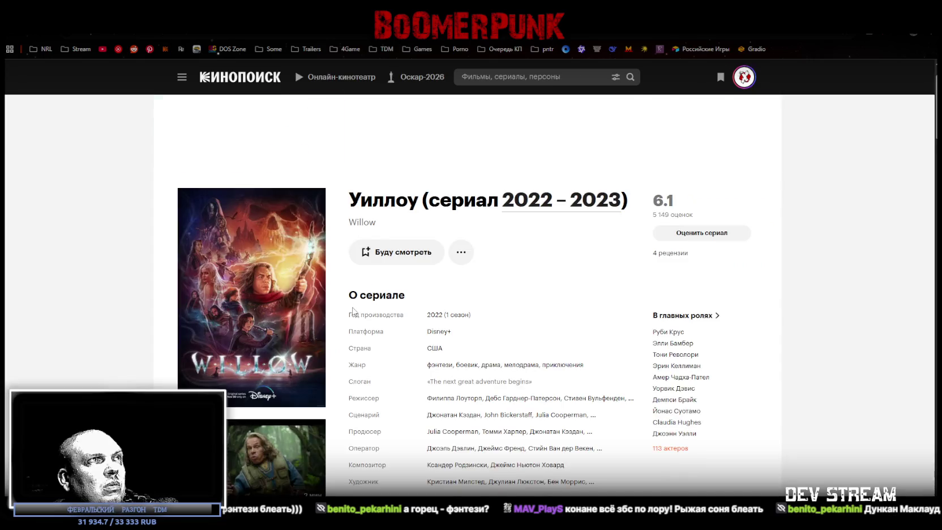
Scroll down to the viewer reviews and un-maximize the browser to reveal Blockbench
scroll(348, 315, down, 1)
scroll(348, 315, down, 3)
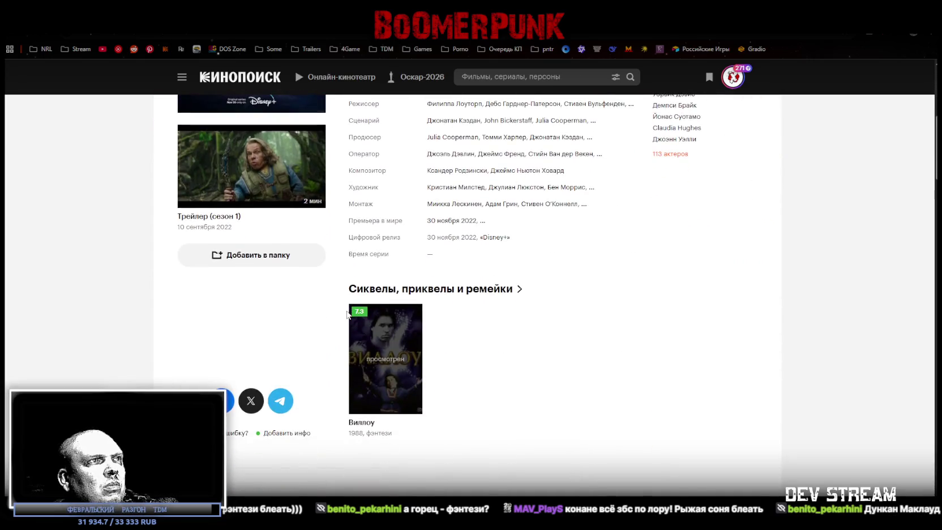
scroll(348, 312, down, 5)
scroll(347, 310, down, 5)
scroll(347, 311, down, 5)
scroll(347, 310, down, 3)
scroll(347, 311, down, 2)
scroll(346, 311, down, 4)
scroll(346, 311, down, 3)
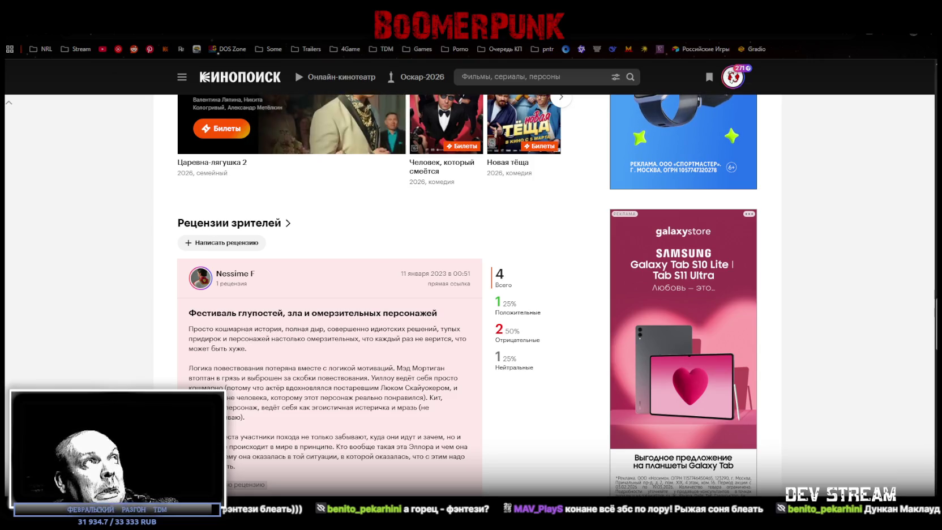
mouse_move(198, 12)
mouse_down()
mouse_move(208, 145)
mouse_move(155, 199)
mouse_up()
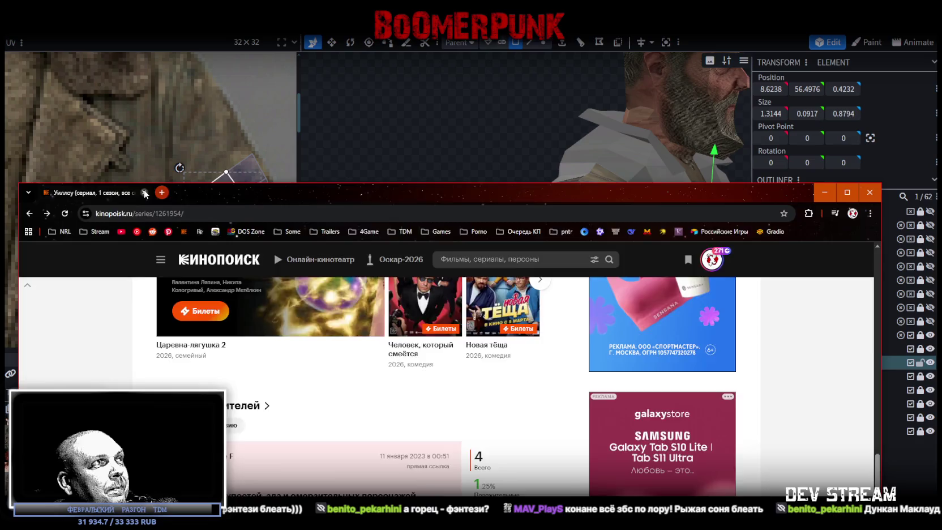
Back in Blockbench, view the old man from behind and select a face and edge on his left arm
key(alt+Tab)
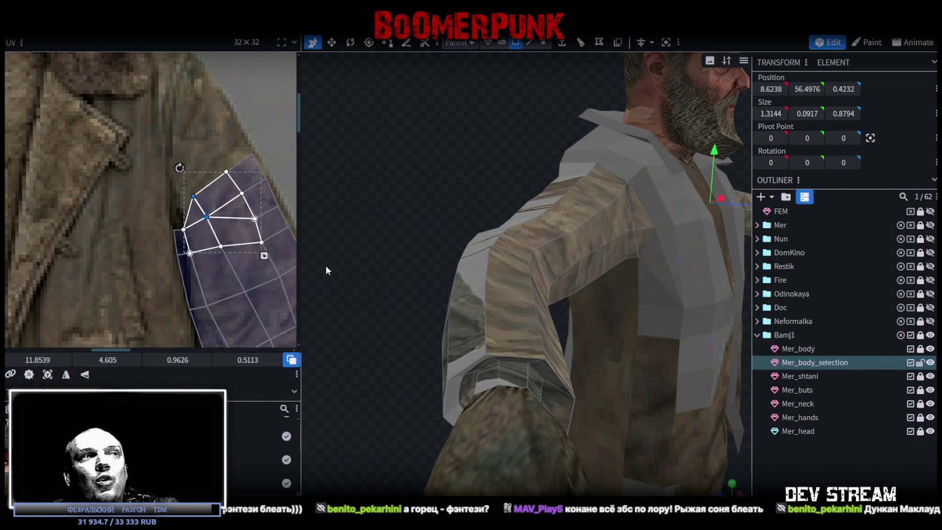
mouse_move(455, 287)
mouse_down()
mouse_move(412, 279)
mouse_move(412, 291)
mouse_move(484, 291)
mouse_move(603, 278)
mouse_move(606, 268)
mouse_move(548, 202)
mouse_move(522, 187)
mouse_move(535, 300)
mouse_move(571, 238)
mouse_move(511, 243)
mouse_move(653, 221)
mouse_move(537, 125)
mouse_move(636, 210)
mouse_move(543, 363)
mouse_move(594, 224)
mouse_up()
click(556, 266)
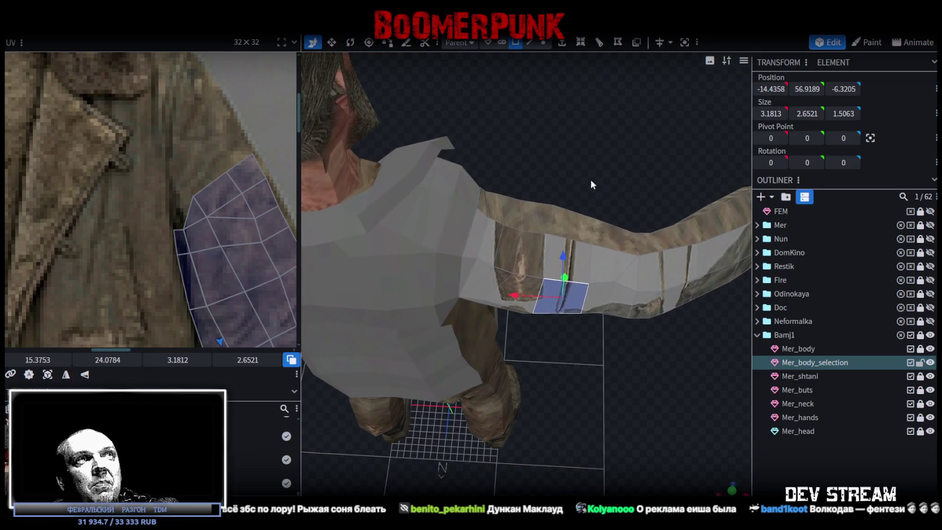
click(532, 43)
click(538, 309)
mouse_move(538, 309)
mouse_down()
mouse_move(532, 286)
mouse_move(505, 268)
mouse_move(465, 330)
mouse_move(460, 375)
mouse_move(633, 366)
mouse_up()
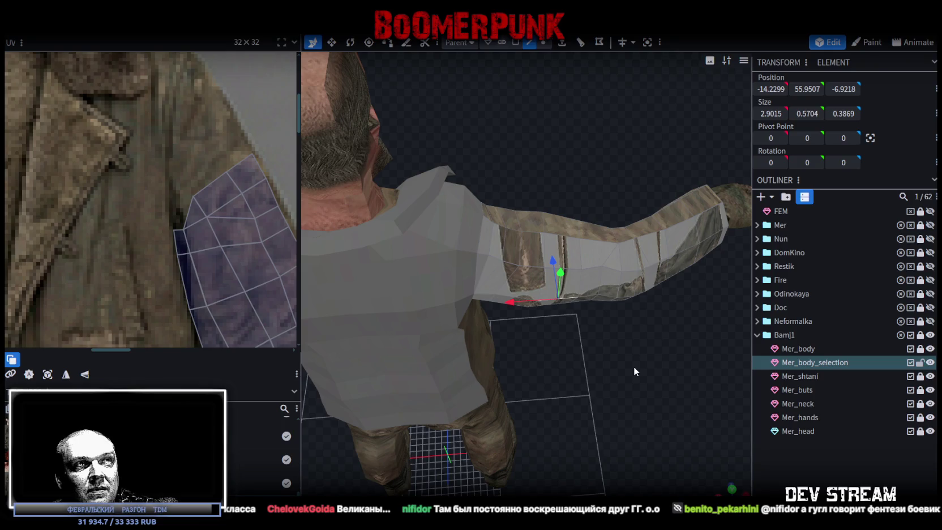
drag(592, 323, 566, 385)
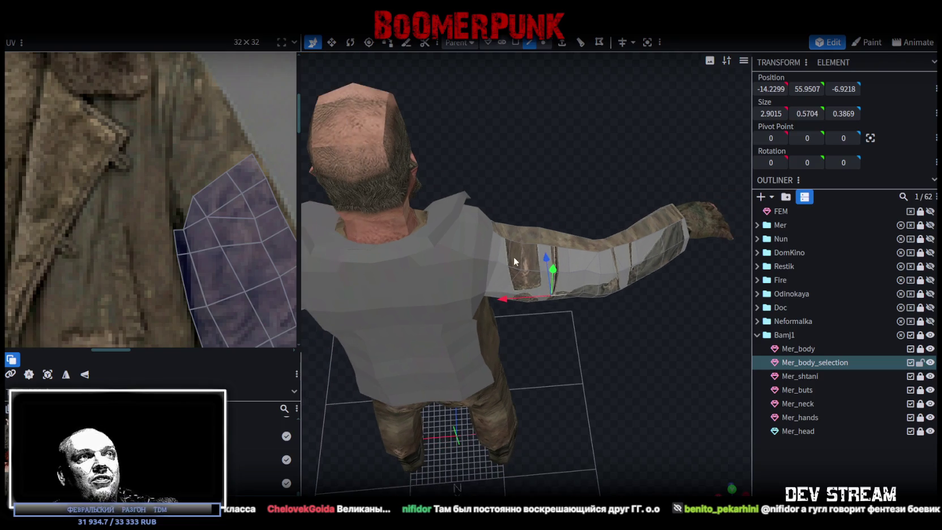
Select the whole sleeve UV island and move it up on the texture
scroll(187, 198, down, 5)
scroll(159, 142, up, 2)
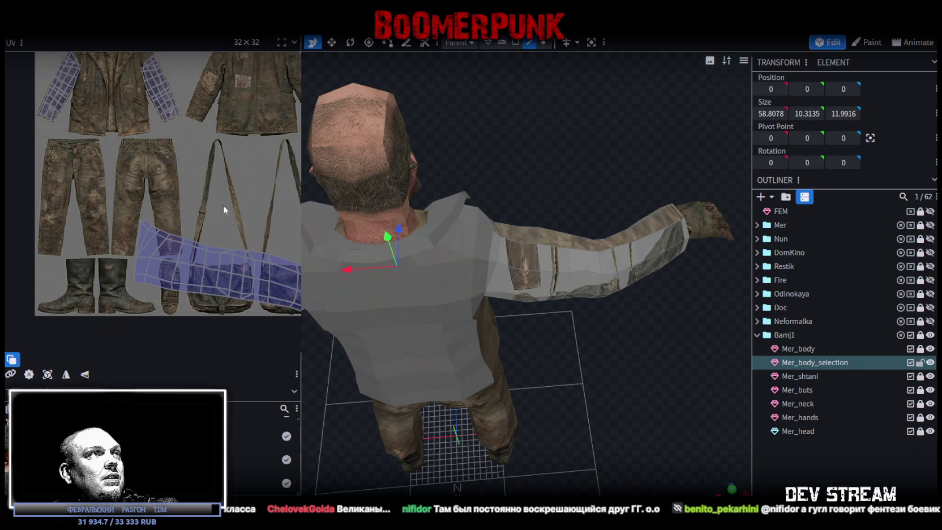
scroll(113, 158, up, 2)
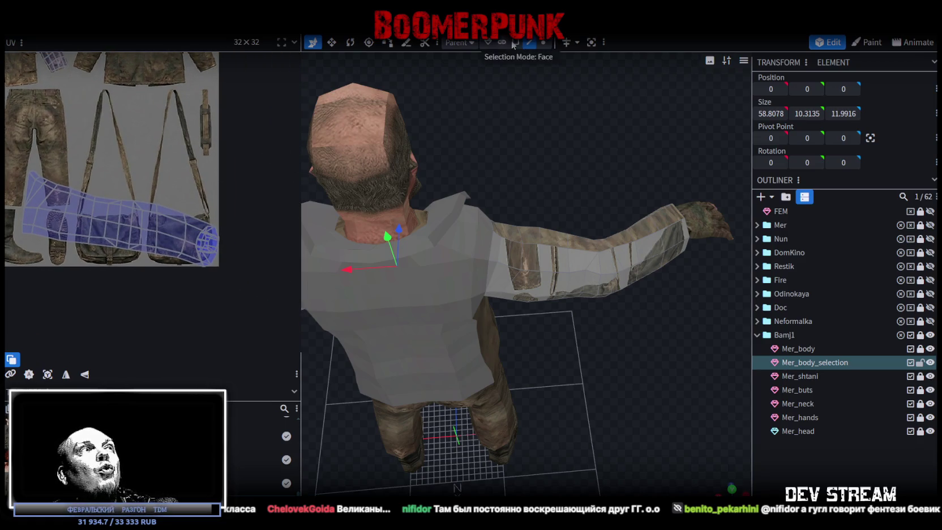
click(80, 206)
double_click(79, 205)
drag(79, 204, 77, 117)
mouse_move(526, 259)
mouse_down()
mouse_move(654, 337)
mouse_move(491, 270)
mouse_move(713, 267)
mouse_move(606, 333)
mouse_move(716, 310)
mouse_move(690, 308)
mouse_up()
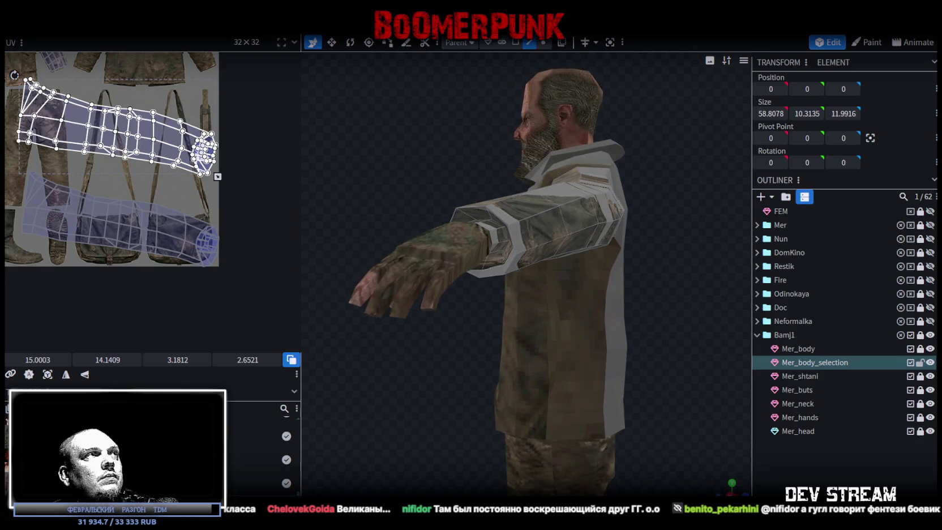
Select the upper arm UV island, shrink it and move it right
drag(7, 66, 219, 178)
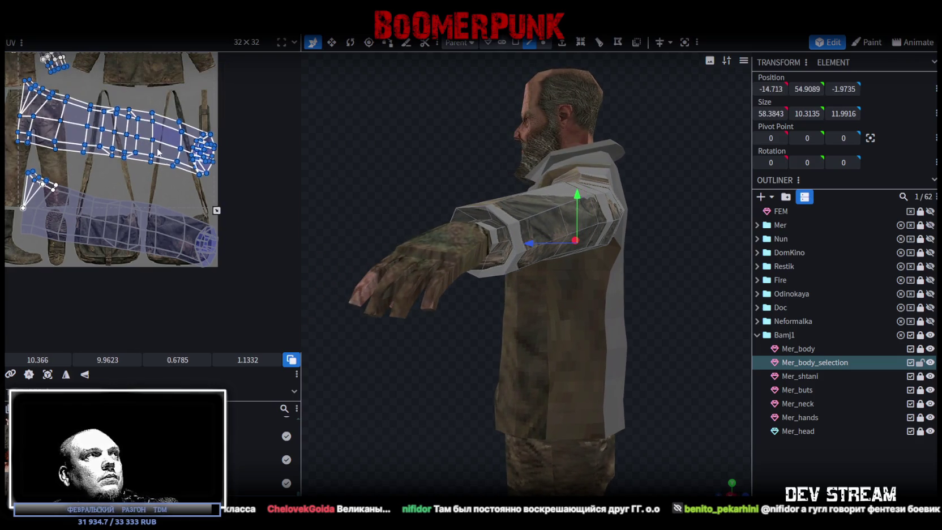
scroll(137, 182, up, 1)
scroll(137, 182, down, 1)
drag(48, 195, 203, 283)
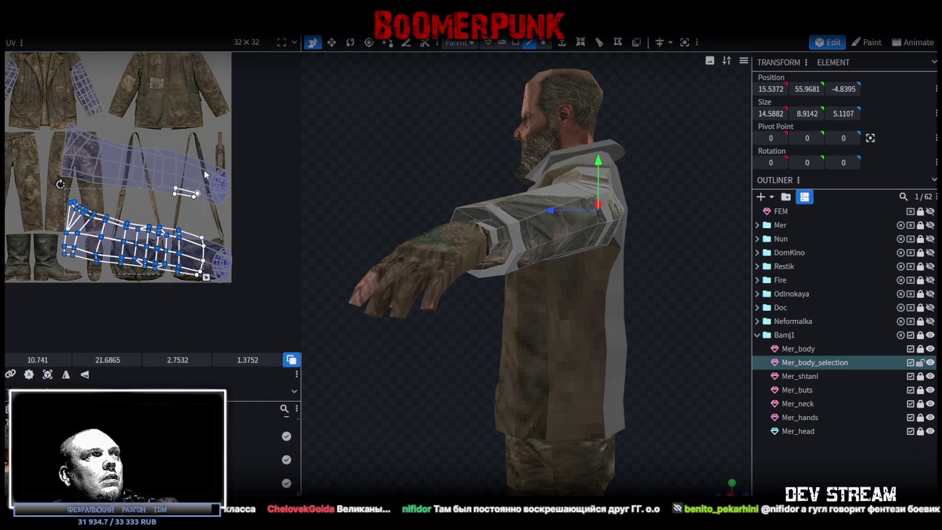
click(102, 169)
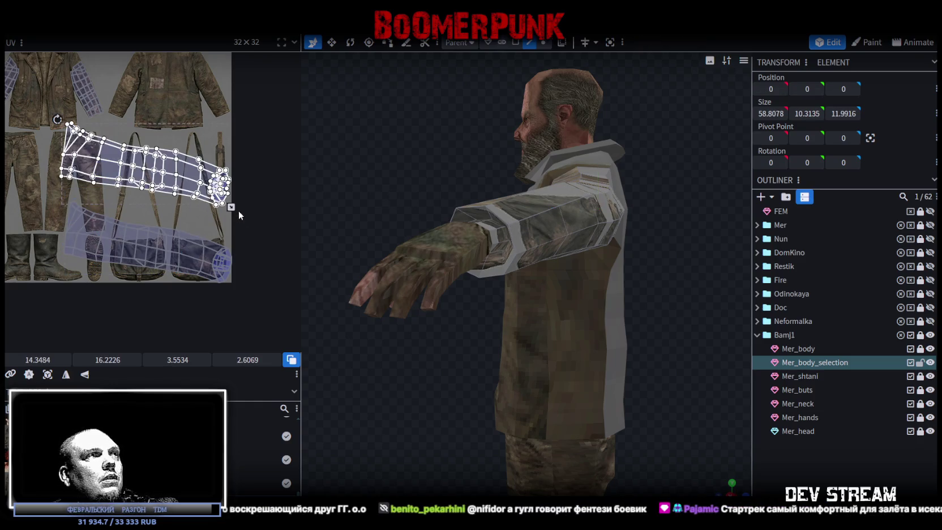
mouse_move(226, 203)
mouse_down()
mouse_move(163, 193)
mouse_move(206, 176)
mouse_up()
Rotate the arm island upright over the jacket and suspender strap area
scroll(78, 127, up, 3)
middle_drag(208, 144, 120, 148)
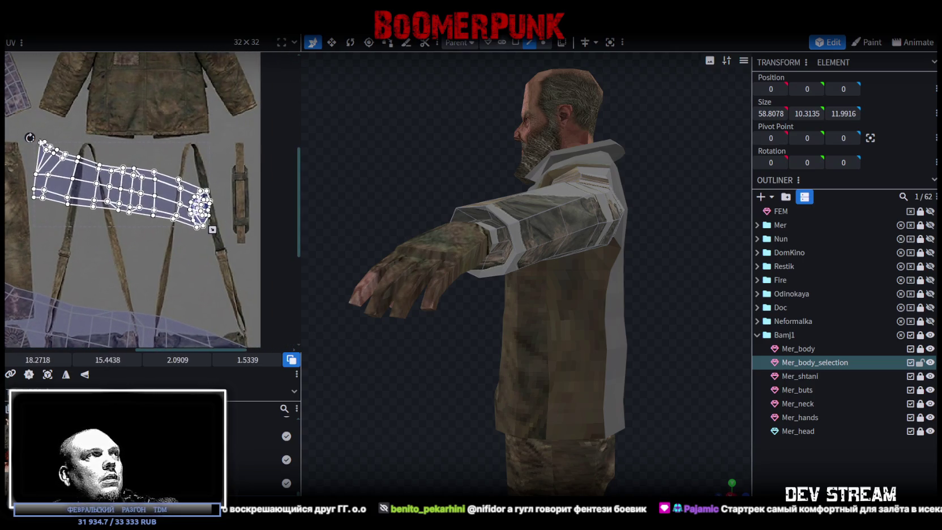
drag(29, 137, 68, 81)
mouse_move(573, 307)
mouse_down()
mouse_move(589, 327)
mouse_move(495, 352)
mouse_move(547, 356)
mouse_move(401, 340)
mouse_move(498, 354)
mouse_up()
Check the model in different shading modes, then scale the island down toward the upper left
key(z)
key(z)
key(z)
drag(415, 277, 566, 280)
key(z)
key(z)
key(z)
mouse_move(478, 303)
mouse_down()
mouse_move(399, 326)
mouse_move(300, 312)
mouse_move(161, 237)
mouse_up()
drag(165, 253, 158, 240)
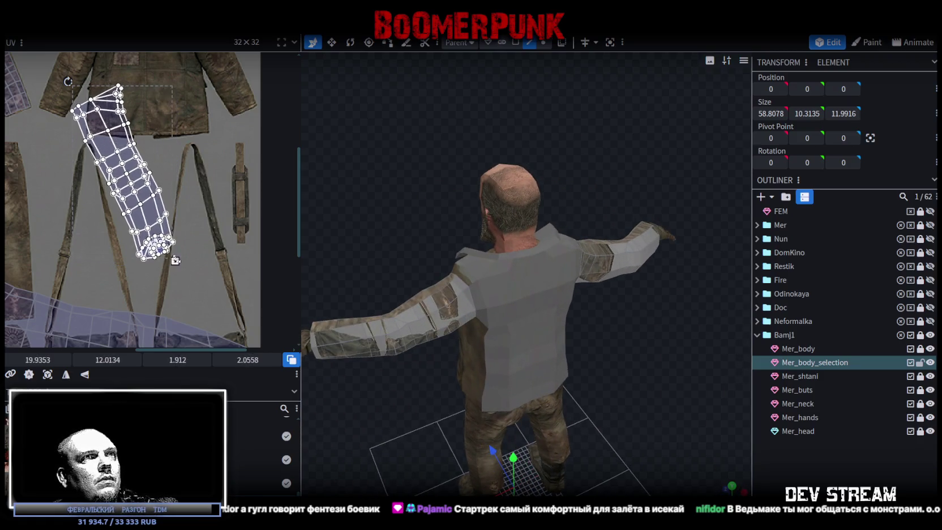
Shrink the arm UV island a bit more
drag(481, 351, 520, 348)
scroll(520, 350, up, 3)
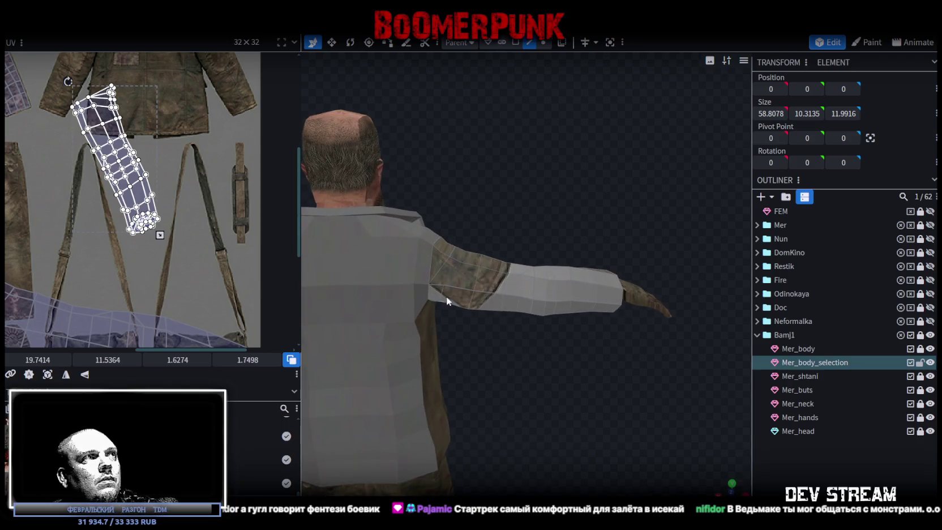
scroll(193, 181, up, 2)
scroll(195, 221, up, 2)
scroll(191, 244, up, 2)
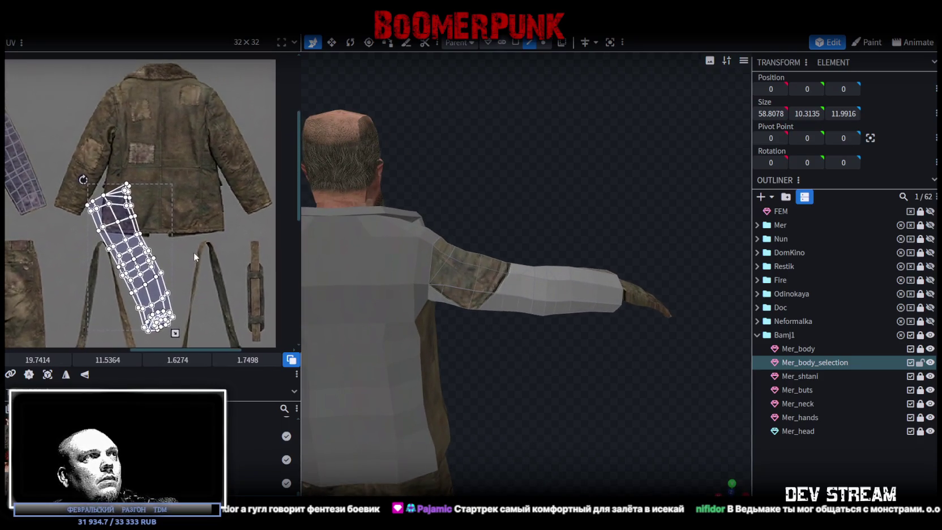
scroll(158, 238, up, 1)
scroll(151, 191, up, 2)
scroll(222, 202, down, 2)
scroll(236, 201, down, 1)
scroll(223, 210, down, 1)
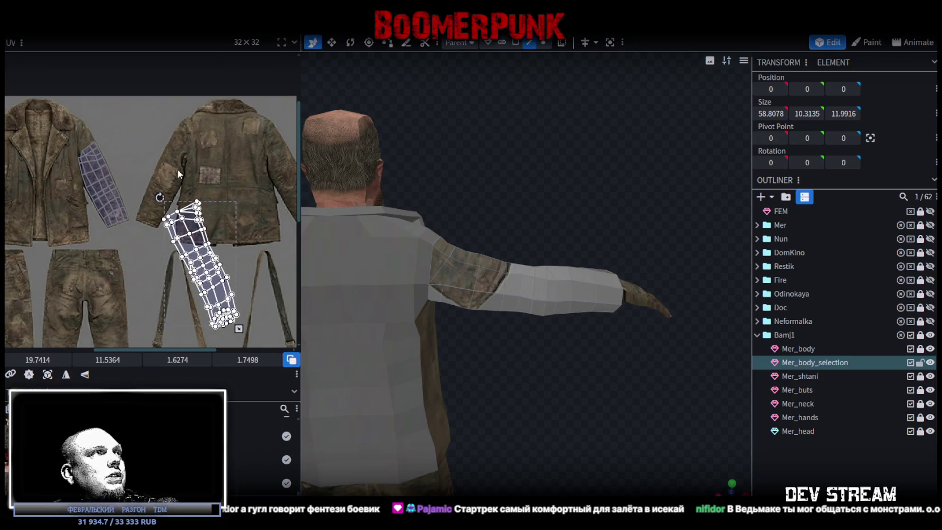
scroll(176, 189, up, 1)
scroll(252, 179, down, 1)
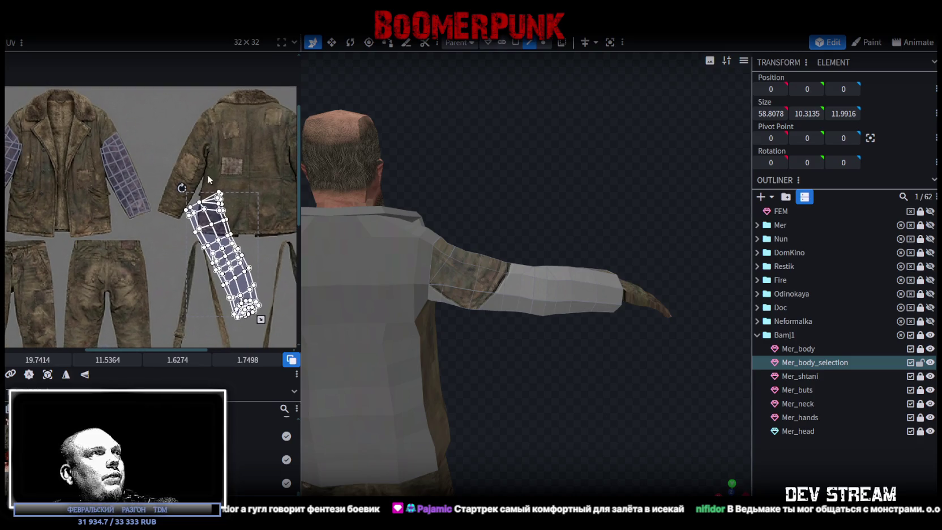
Mirror the arm island horizontally and place it along the jacket sleeve, resized to match
click(66, 377)
drag(242, 263, 215, 177)
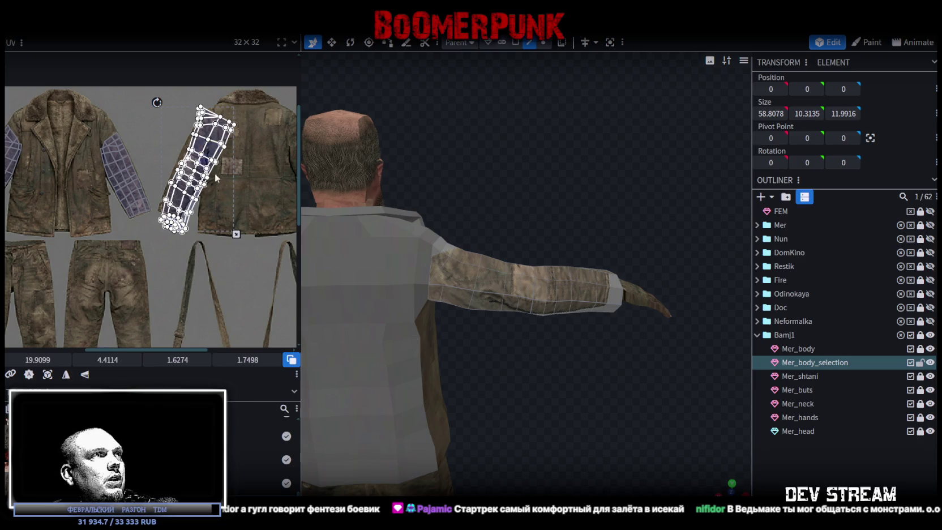
drag(236, 233, 225, 227)
scroll(189, 195, up, 2)
drag(187, 200, 192, 204)
scroll(133, 114, up, 1)
scroll(133, 113, right, 1)
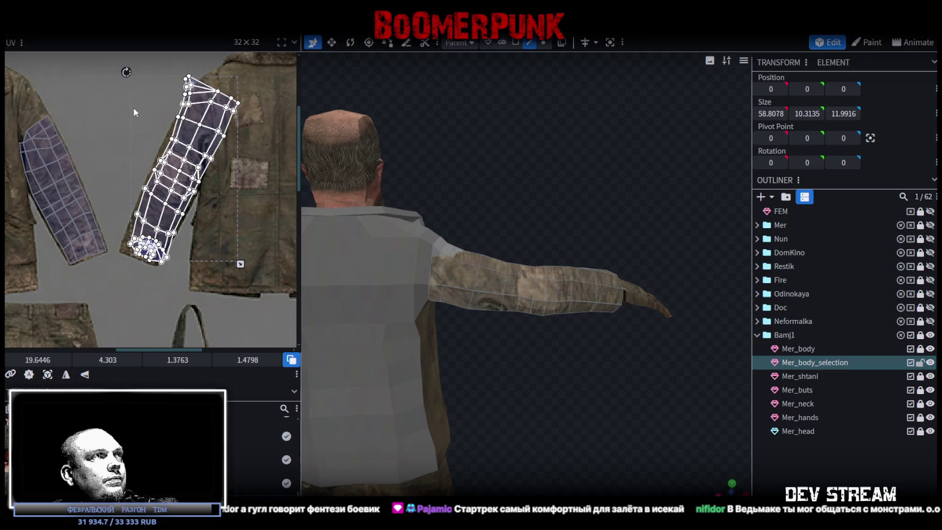
scroll(149, 140, up, 2)
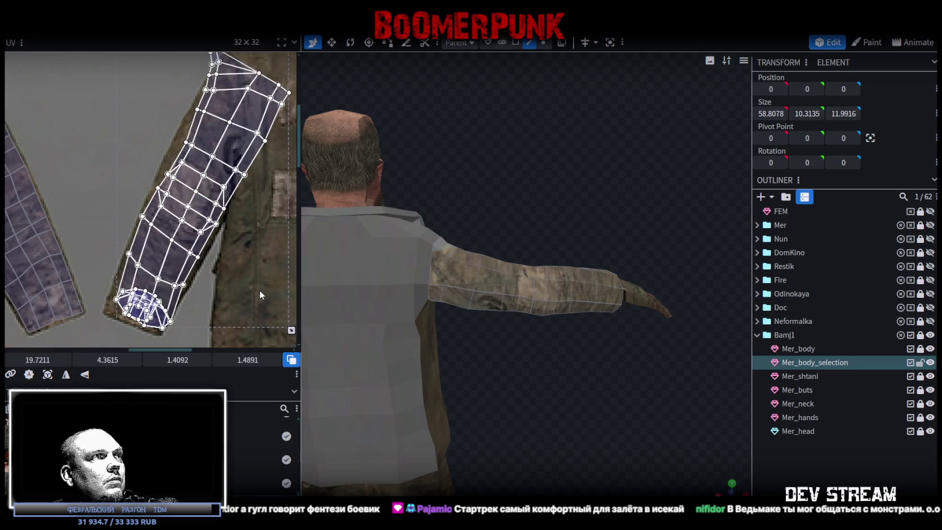
scroll(241, 285, up, 1)
middle_drag(241, 280, 239, 278)
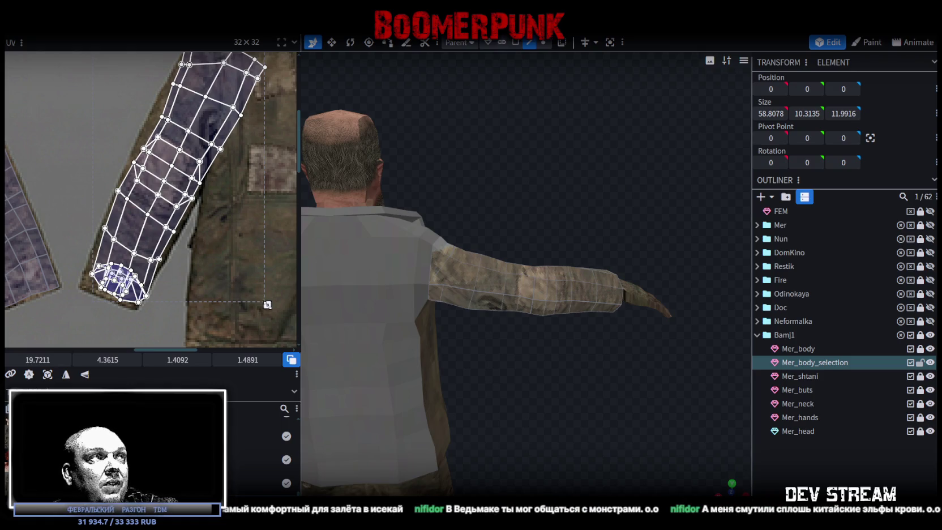
Scale the sleeve island down slightly, slide it down the jacket sleeve, and select a few faces
drag(268, 304, 244, 274)
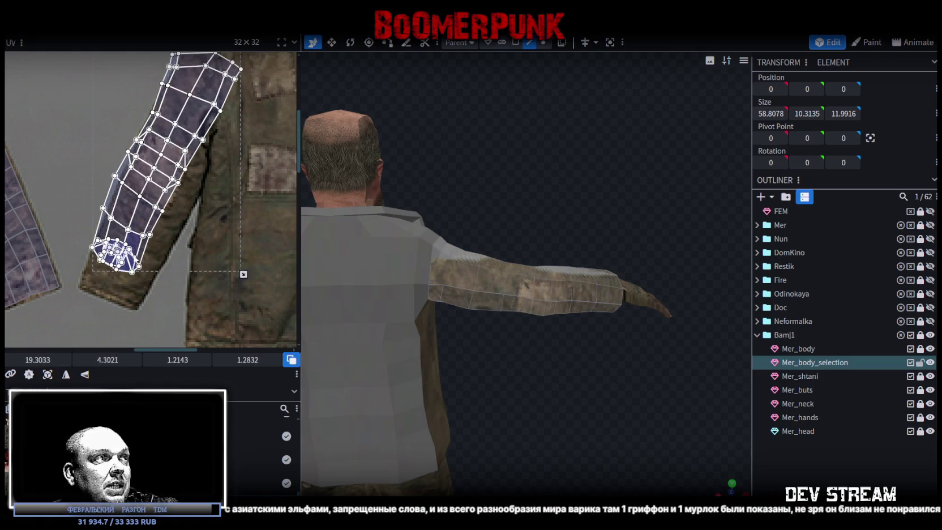
drag(133, 246, 134, 274)
scroll(73, 73, up, 1)
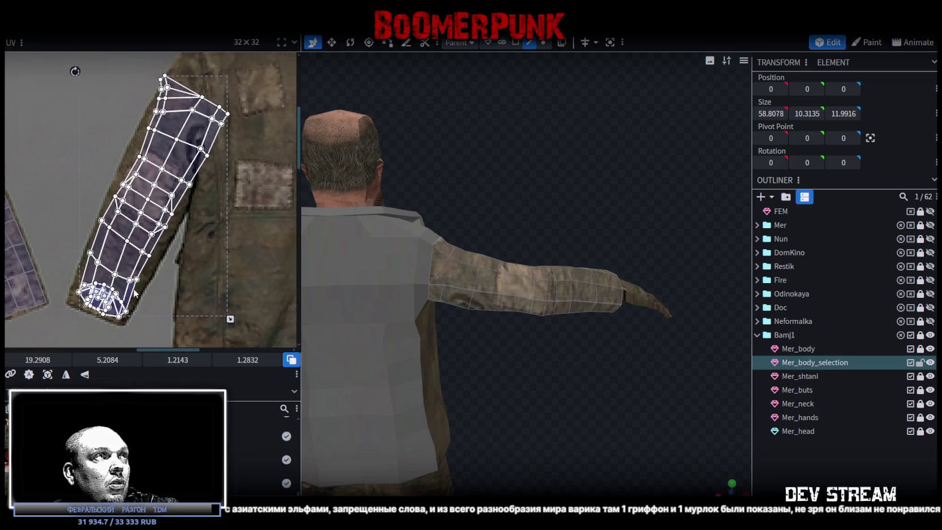
scroll(91, 124, up, 2)
scroll(104, 170, up, 2)
click(104, 169)
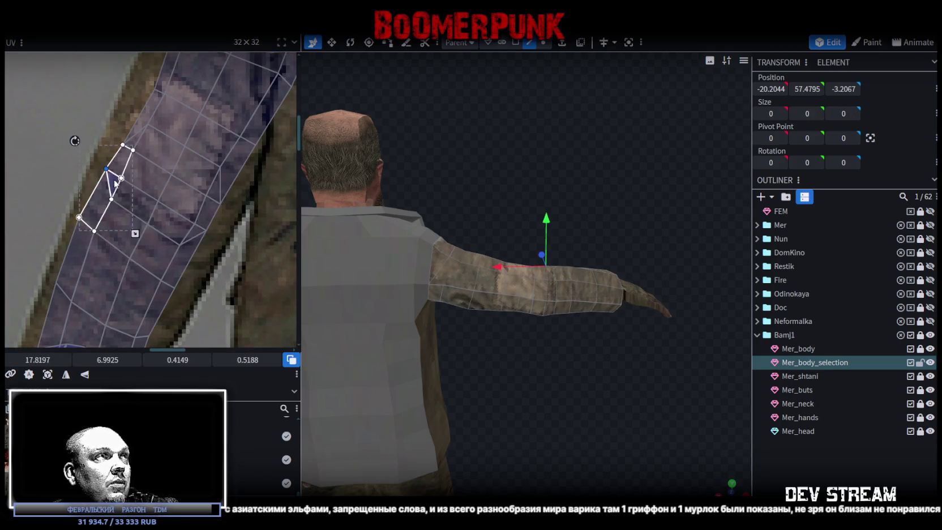
Nudge the cuff faces and their vertices up and left to straighten the edge
drag(109, 171, 104, 164)
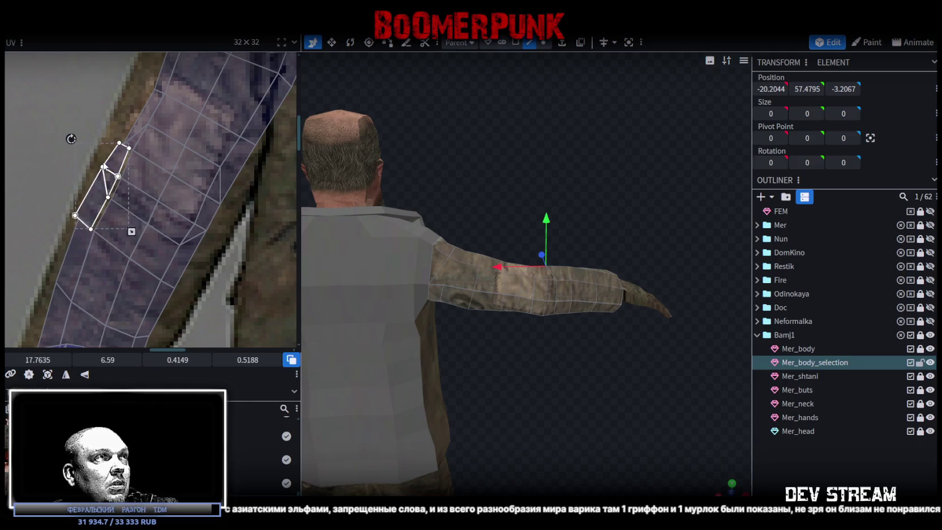
drag(103, 167, 97, 165)
click(122, 145)
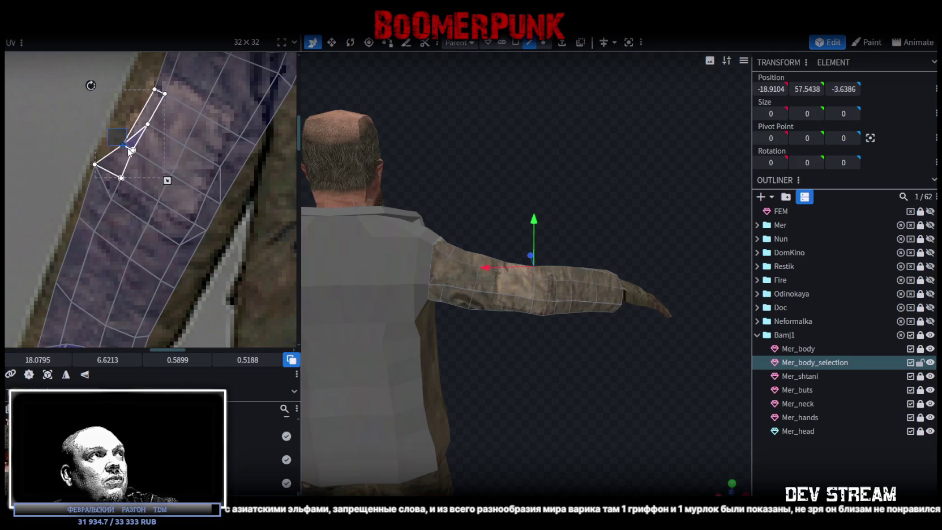
drag(124, 145, 113, 132)
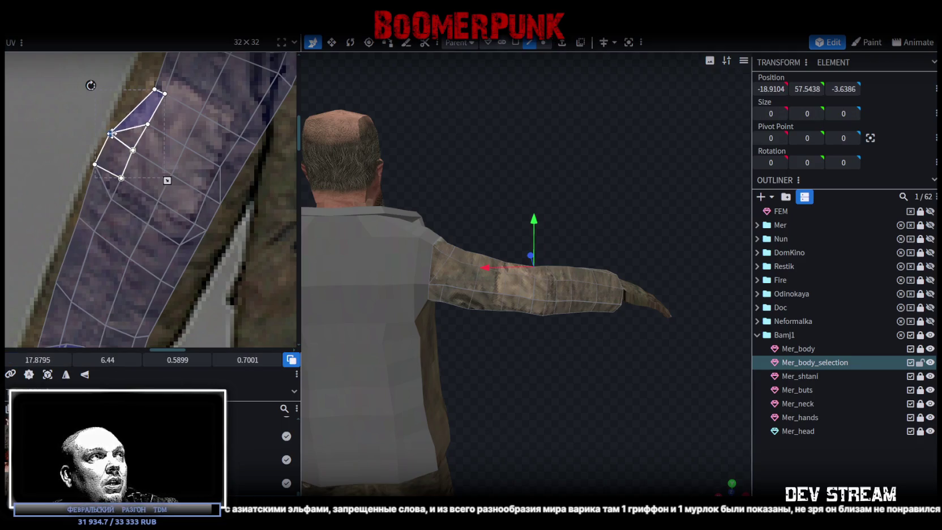
Reshape the upper cuff strip by moving a vertex down-right
scroll(211, 233, up, 1)
click(215, 240)
scroll(199, 227, up, 1)
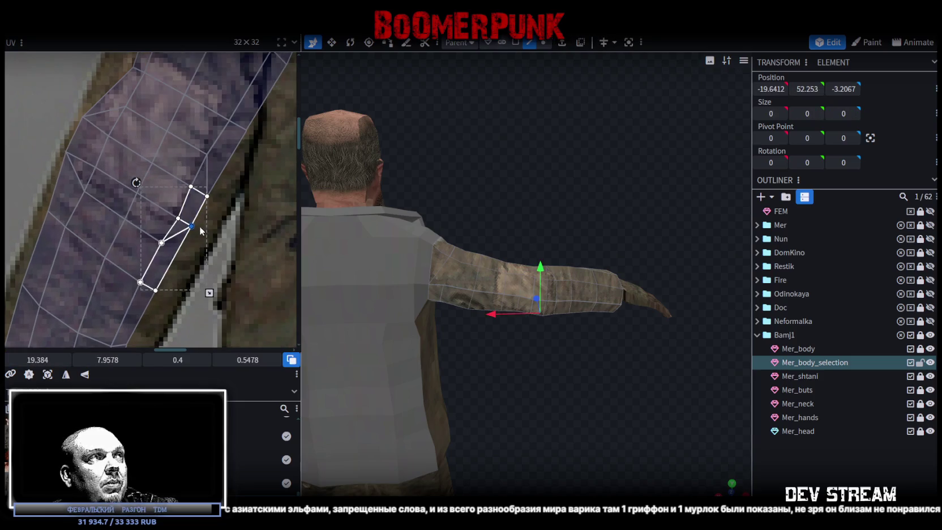
click(208, 196)
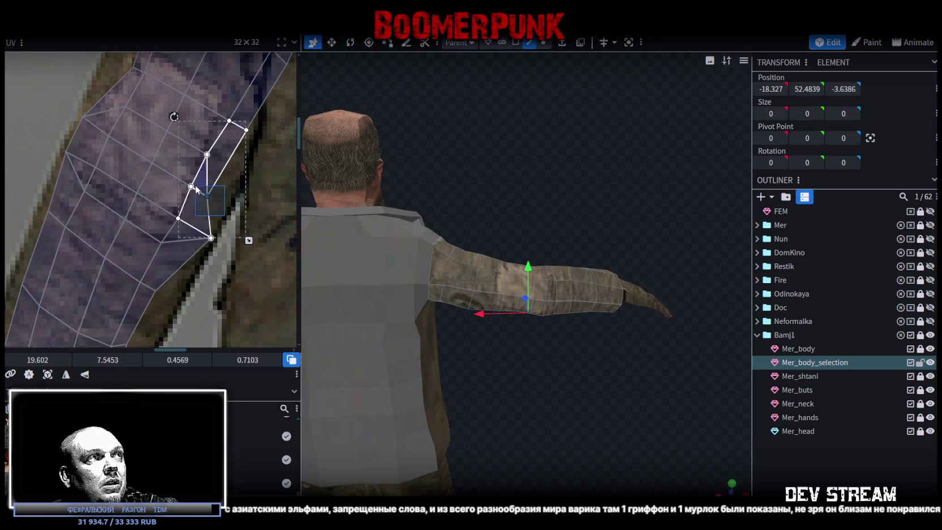
drag(206, 194, 224, 204)
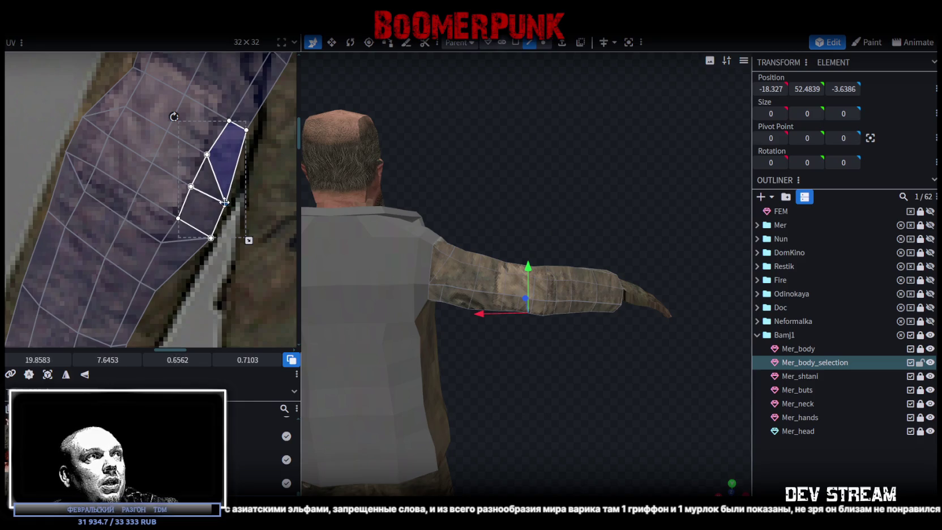
scroll(181, 303, down, 2)
scroll(184, 249, up, 2)
scroll(179, 231, up, 2)
Pull the lower strip's vertices onto the jacket sleeve's lower corner edge
click(180, 142)
click(144, 194)
drag(149, 205, 167, 220)
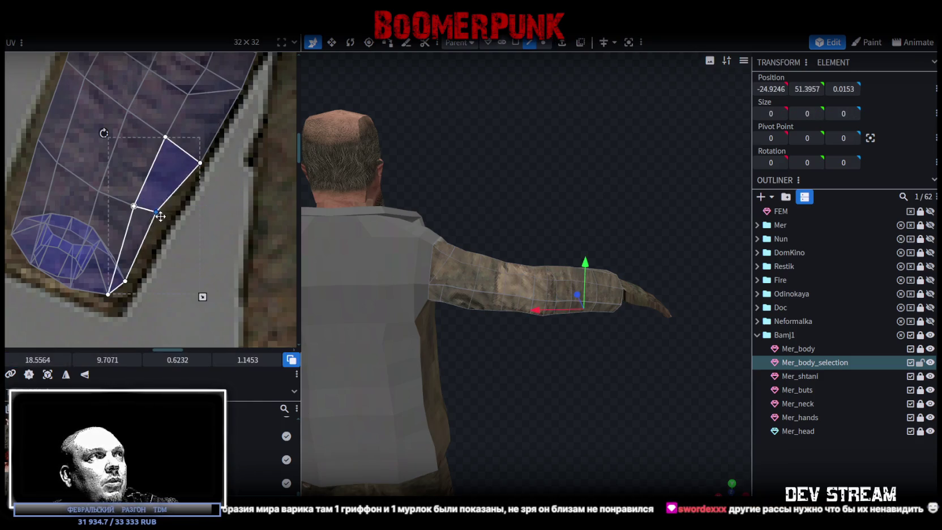
middle_drag(167, 221, 172, 239)
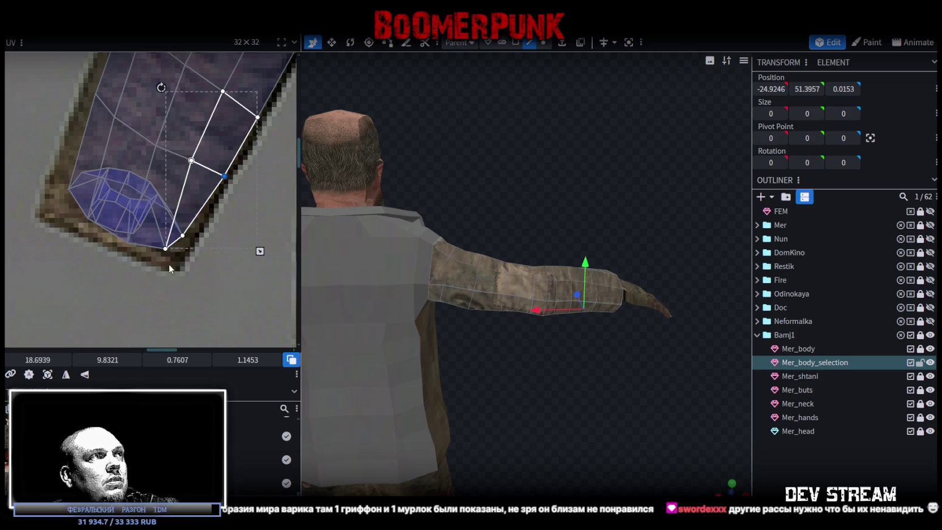
click(176, 238)
mouse_move(181, 248)
mouse_down()
mouse_move(180, 262)
mouse_move(153, 254)
mouse_up()
Undo the last UV vertex move, then select the sleeve's wrist-end faces in face select mode
key(ctrl+z)
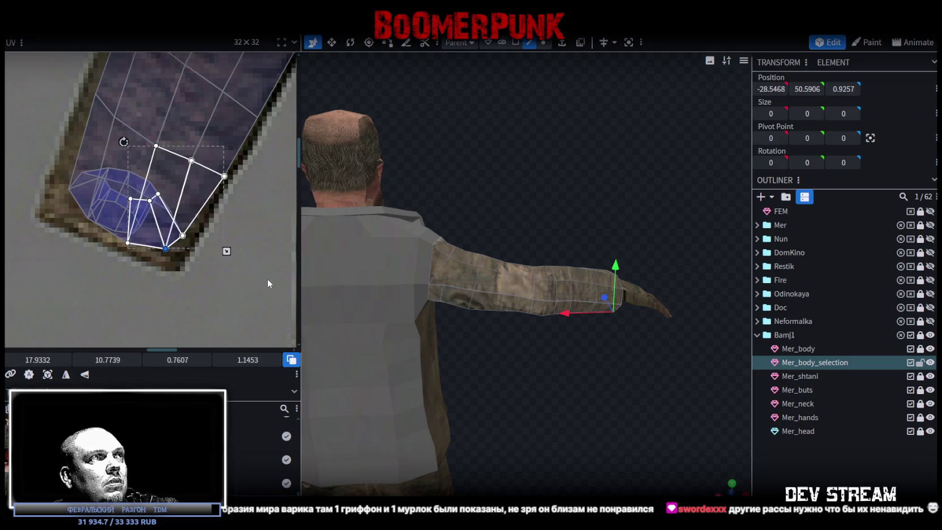
mouse_move(469, 349)
mouse_down()
mouse_move(572, 372)
mouse_move(452, 380)
mouse_up()
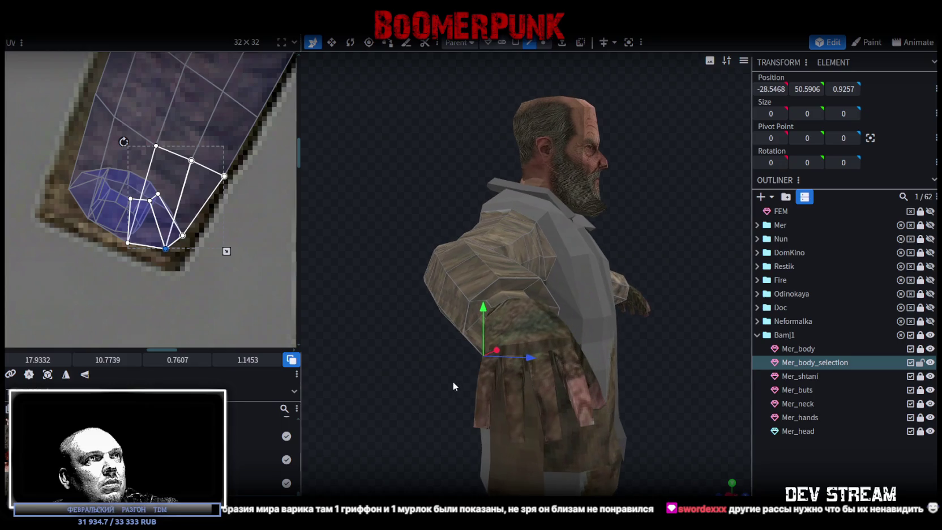
click(513, 44)
click(510, 291)
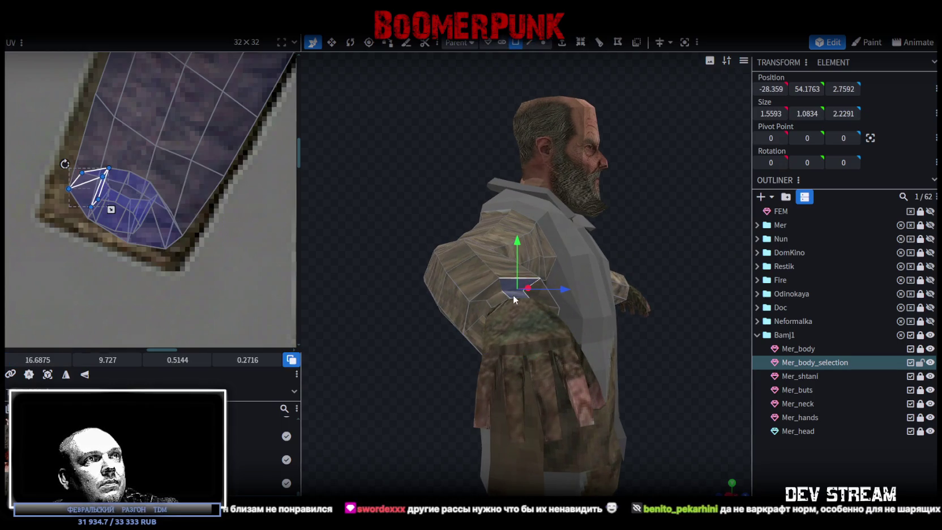
shift+click(492, 289)
shift+click(486, 303)
shift+click(480, 315)
shift+click(476, 321)
shift+click(553, 333)
Add the remaining wrist-ring faces around the raised hand to the selection
mouse_move(409, 209)
mouse_down()
mouse_move(354, 183)
mouse_move(366, 165)
mouse_move(421, 218)
mouse_up()
shift+click(424, 236)
shift+click(434, 246)
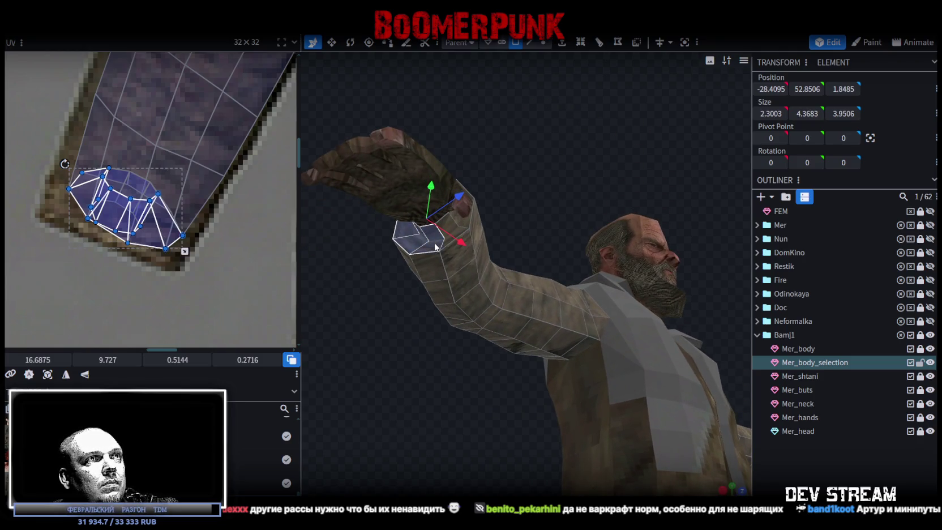
shift+click(460, 220)
shift+click(458, 215)
shift+click(454, 213)
Move the wrist-ring UVs up into a small cluster on the grey area above the jacket
mouse_move(508, 139)
mouse_down()
mouse_move(484, 210)
mouse_move(535, 187)
mouse_move(484, 275)
mouse_up()
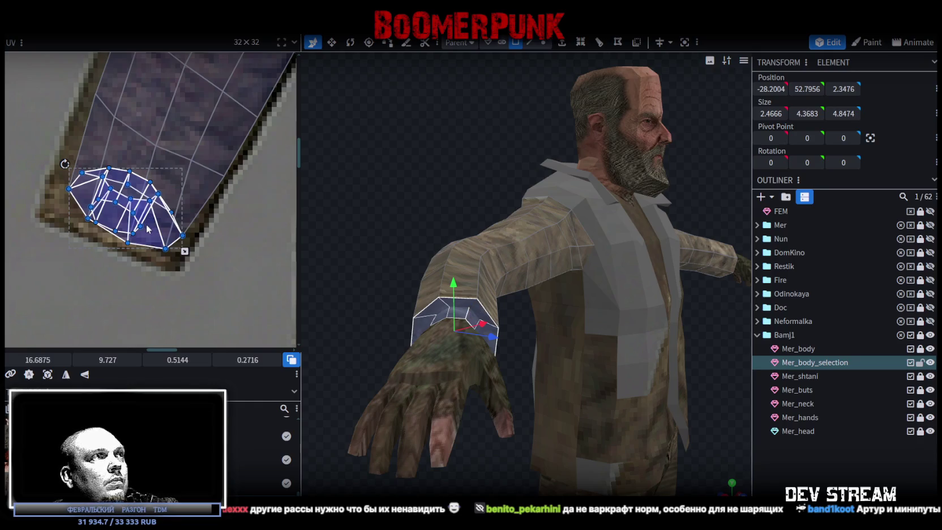
scroll(147, 229, down, 3)
scroll(184, 235, down, 2)
mouse_move(194, 163)
mouse_down()
mouse_move(165, 271)
mouse_move(157, 262)
mouse_up()
scroll(156, 261, down, 2)
scroll(162, 252, up, 3)
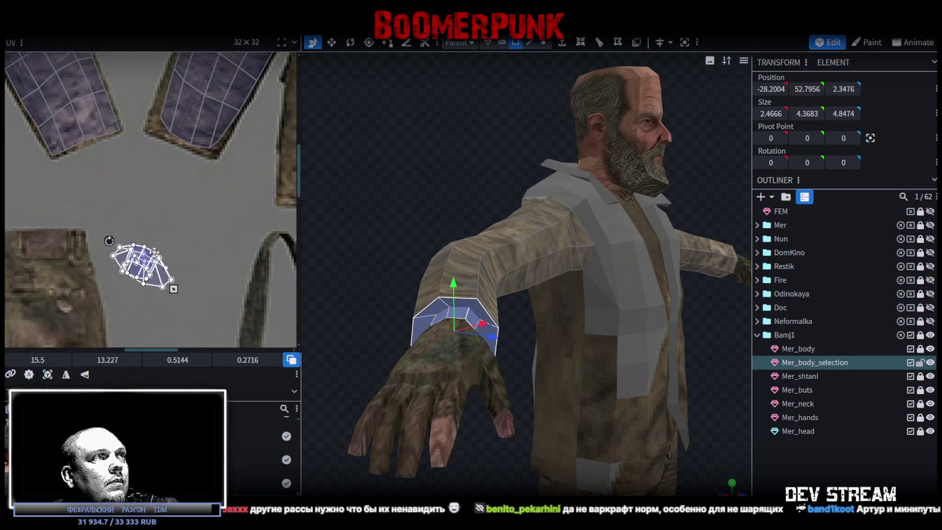
drag(163, 253, 166, 62)
scroll(185, 191, down, 2)
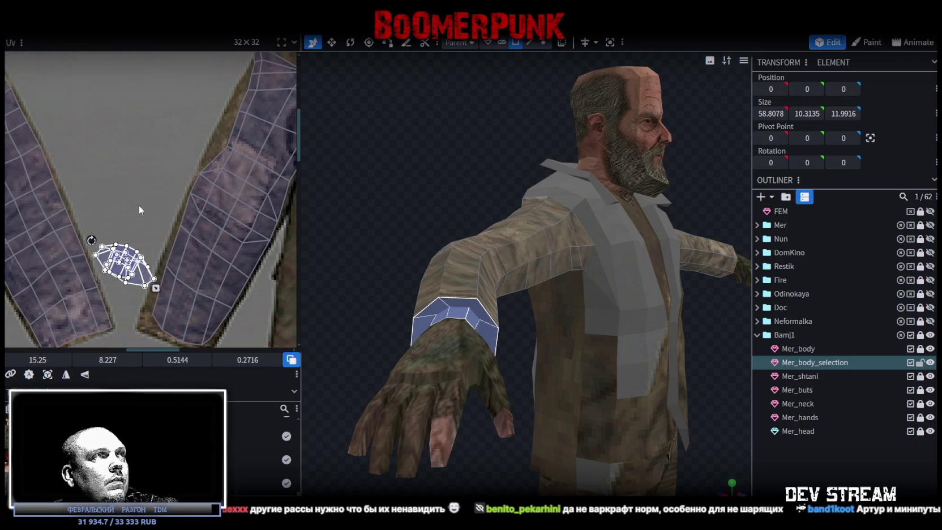
scroll(138, 205, down, 2)
scroll(141, 227, up, 1)
drag(141, 229, 138, 65)
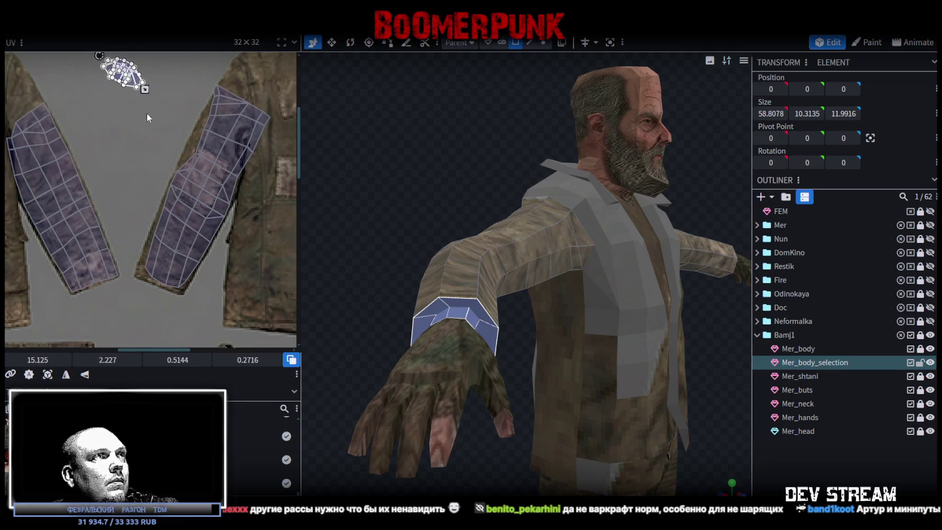
scroll(111, 223, up, 2)
drag(114, 231, 109, 182)
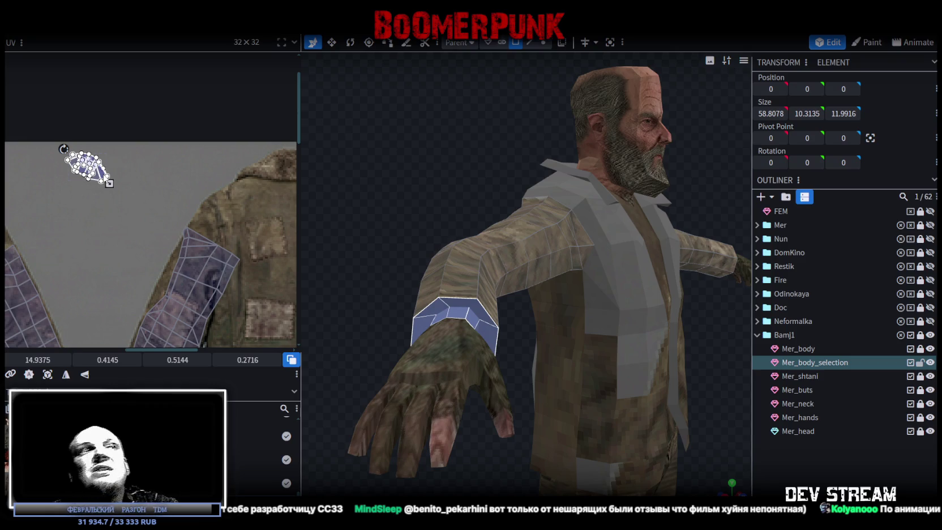
Select upper-arm and forearm faces and widen the sleeve's edge-strip UV face leftward
mouse_move(477, 303)
mouse_down()
mouse_move(549, 239)
mouse_move(646, 346)
mouse_move(613, 276)
mouse_move(667, 365)
mouse_move(529, 304)
mouse_up()
click(565, 263)
click(503, 285)
scroll(206, 239, down, 3)
scroll(206, 238, up, 3)
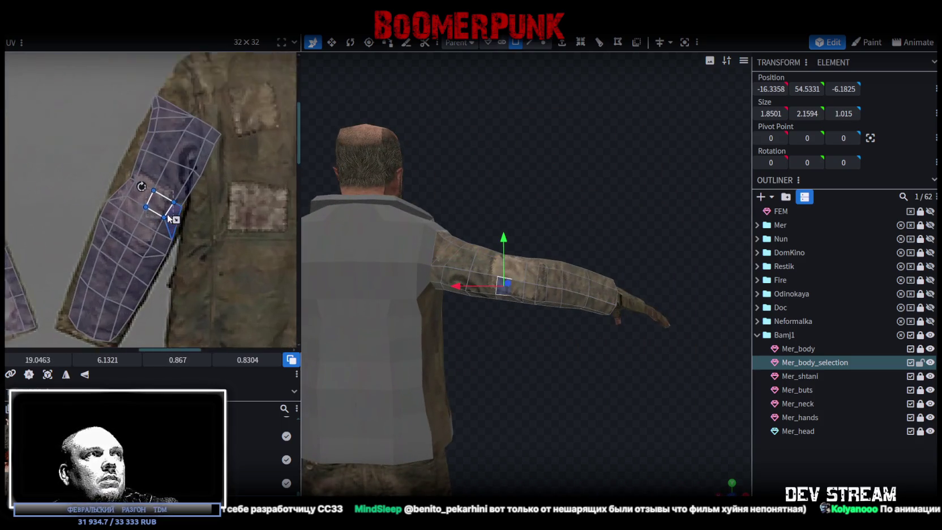
scroll(248, 216, up, 2)
scroll(134, 249, up, 2)
scroll(105, 258, up, 2)
click(123, 252)
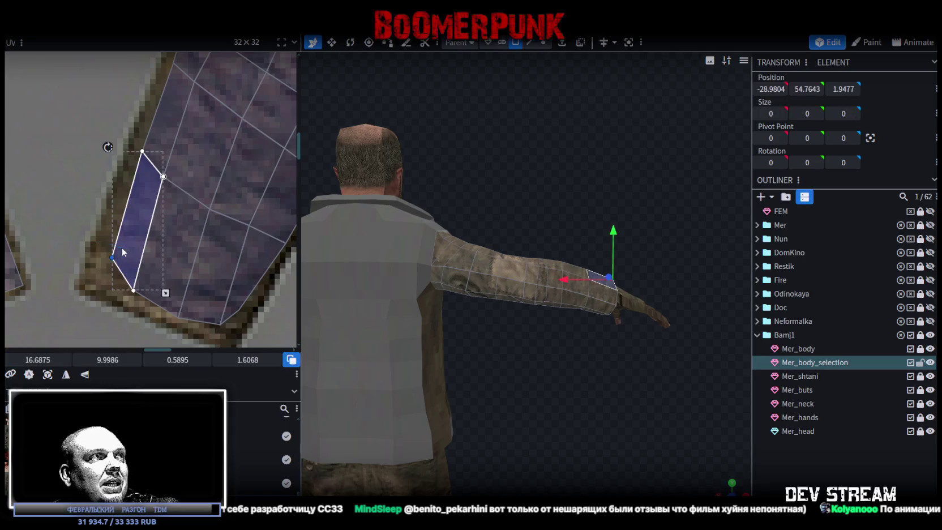
drag(111, 257, 88, 277)
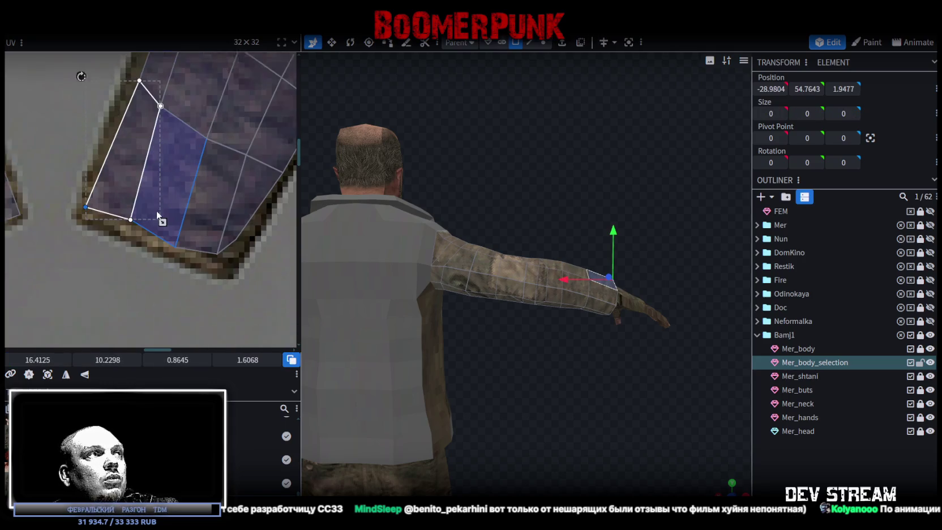
Reposition the UV vertices of the adjacent strip faces along the sleeve edge
click(128, 212)
drag(124, 212, 116, 221)
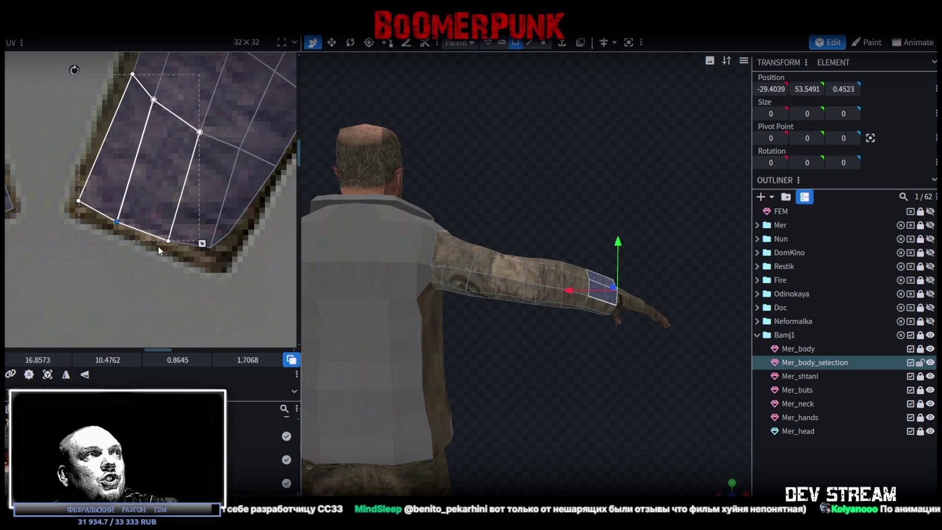
click(218, 195)
mouse_move(168, 241)
mouse_down()
mouse_move(223, 249)
mouse_move(219, 264)
mouse_up()
click(210, 193)
click(229, 232)
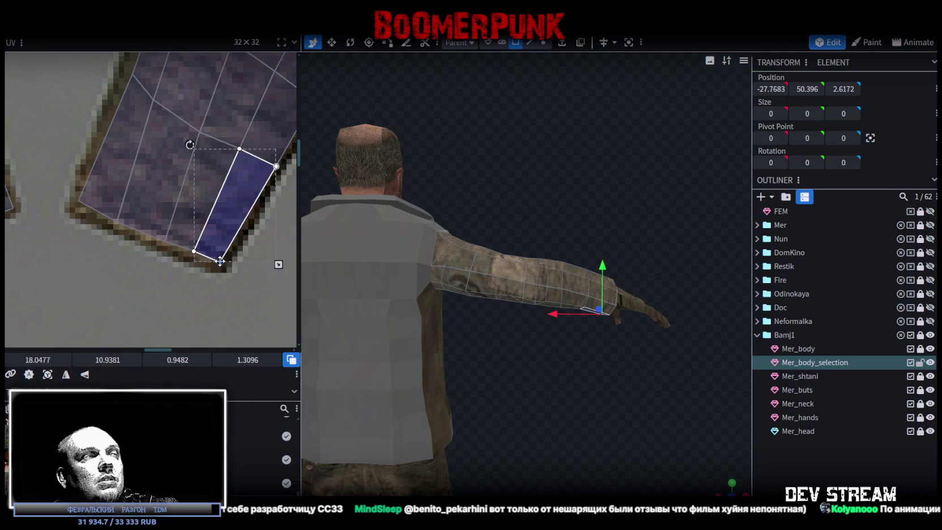
Shift the strip faces higher up the arm and stretch a small face to fill the sleeve edge
scroll(237, 227, down, 2)
click(153, 226)
scroll(159, 223, up, 2)
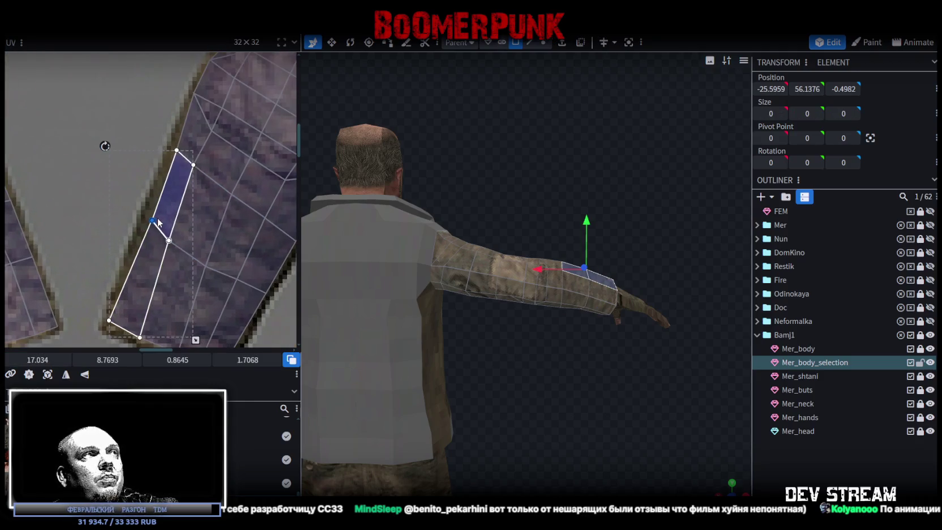
drag(154, 221, 152, 222)
scroll(106, 228, right, 3)
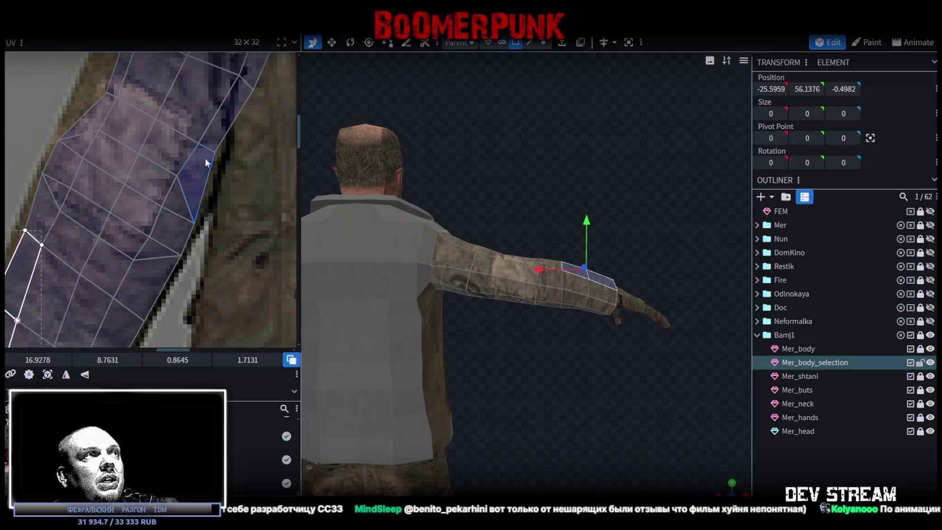
scroll(193, 162, up, 2)
click(190, 180)
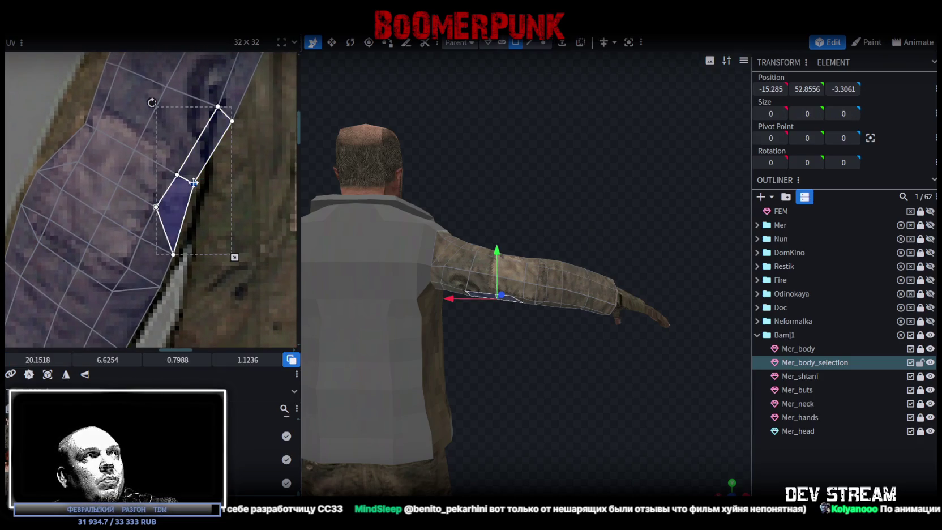
scroll(148, 170, up, 3)
click(121, 185)
drag(122, 189, 150, 150)
Pull the small island-edge face's vertex up-left onto the jacket sleeve's border
scroll(150, 150, up, 1)
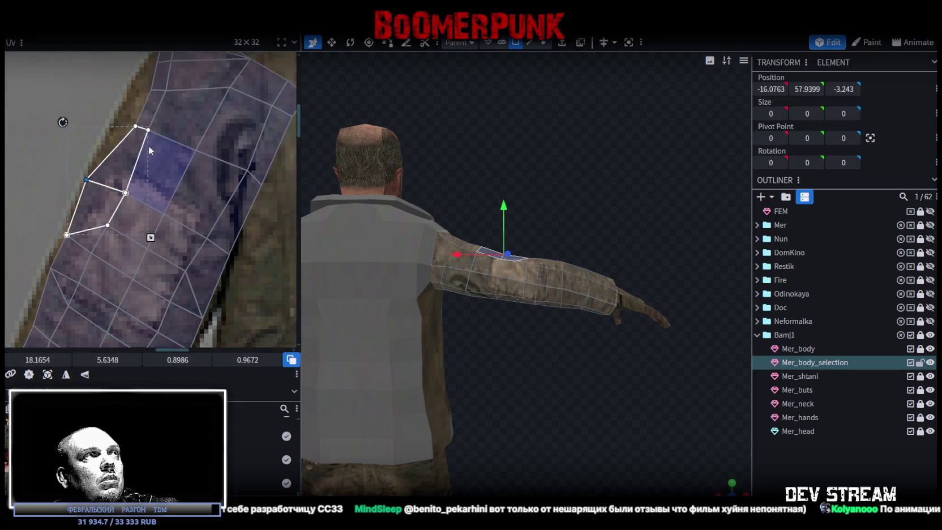
scroll(125, 161, up, 1)
click(108, 191)
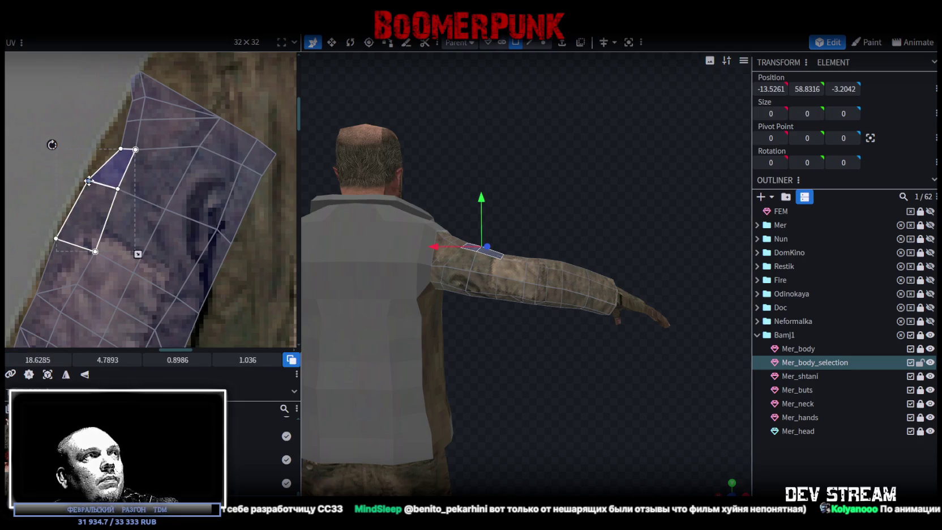
click(121, 151)
drag(120, 150, 111, 137)
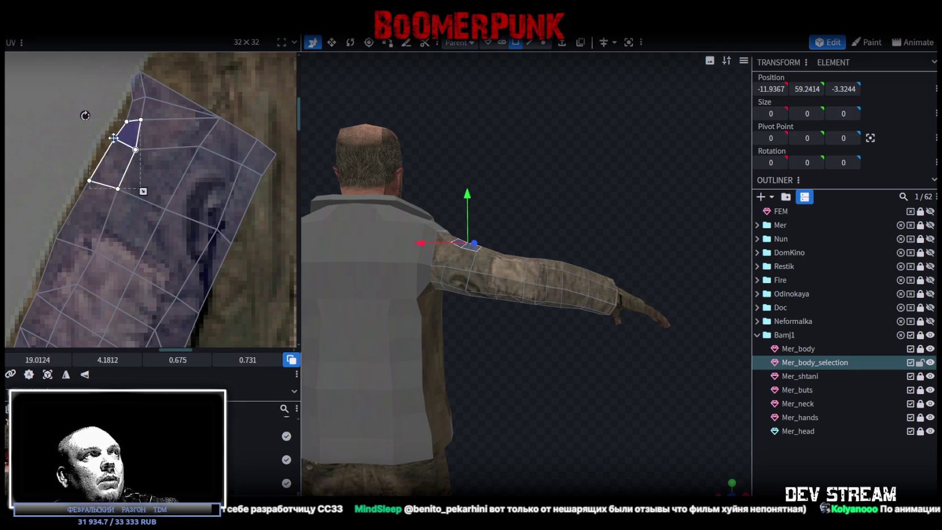
middle_drag(140, 117, 102, 182)
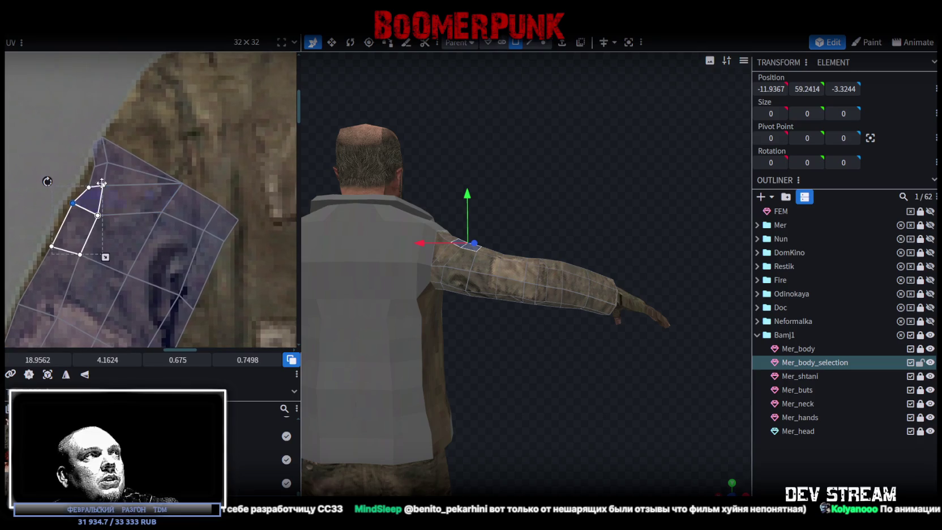
Reshape the triangular UV face at the island's top so its top vertex fits the sleeve
click(102, 137)
drag(104, 134, 167, 65)
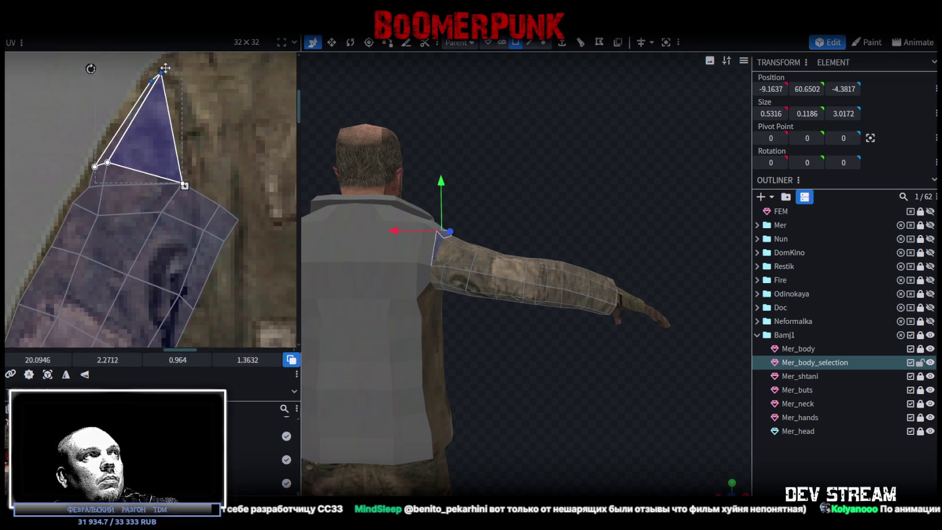
middle_drag(187, 107, 156, 167)
click(138, 133)
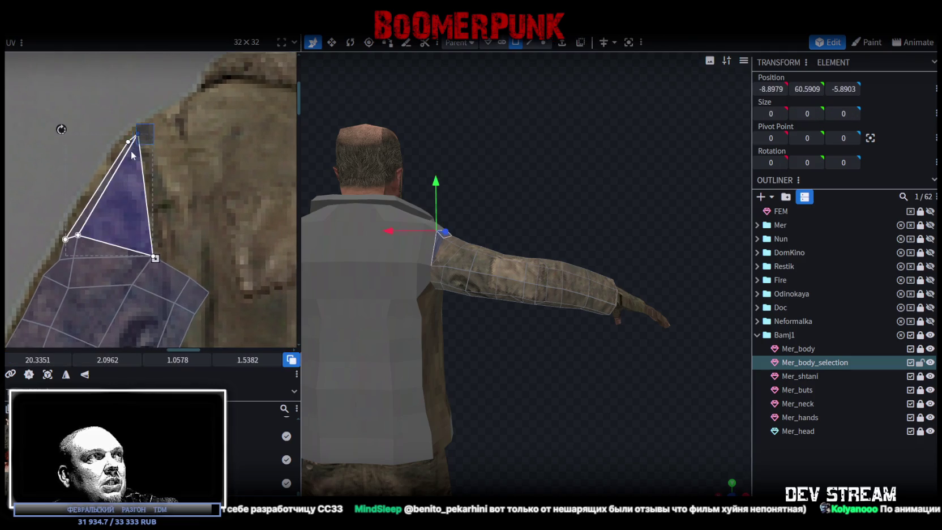
mouse_move(138, 133)
mouse_down()
mouse_move(145, 147)
mouse_move(135, 134)
mouse_up()
Raise the lower-left UV vertices and their shared vertex to reshape the faces below
click(78, 235)
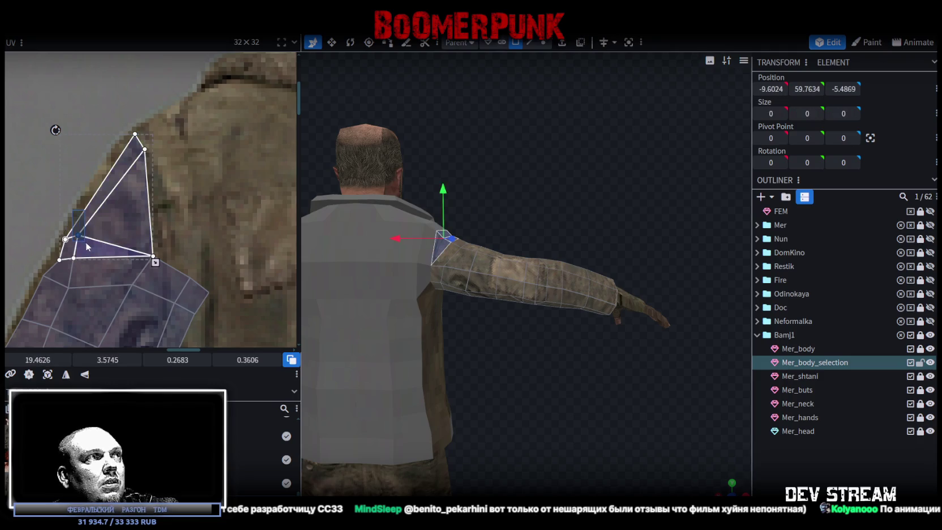
drag(77, 235, 118, 189)
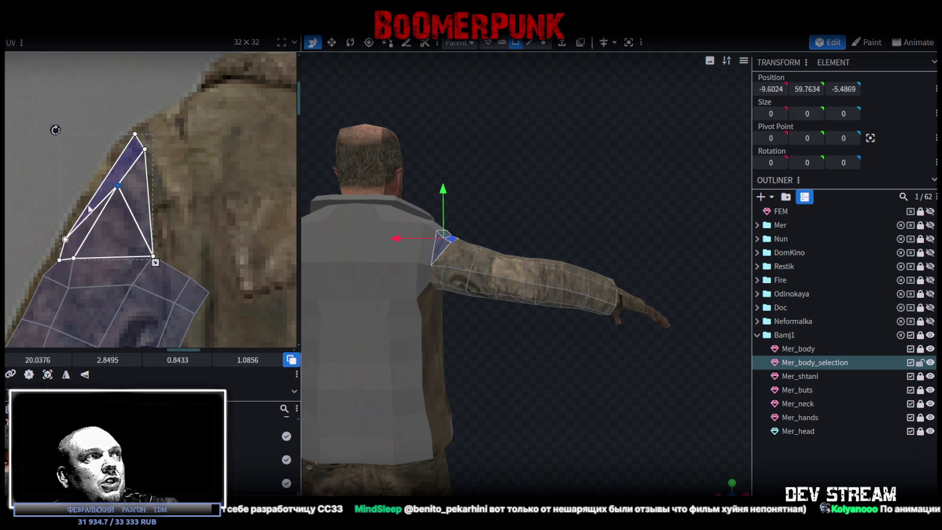
mouse_move(65, 239)
mouse_down()
mouse_move(102, 183)
mouse_move(55, 126)
mouse_up()
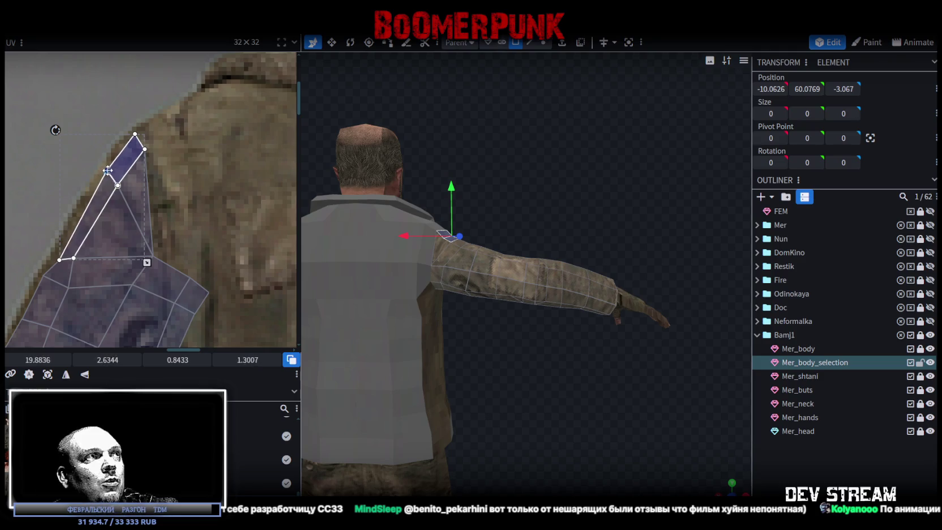
click(61, 262)
drag(61, 261, 53, 249)
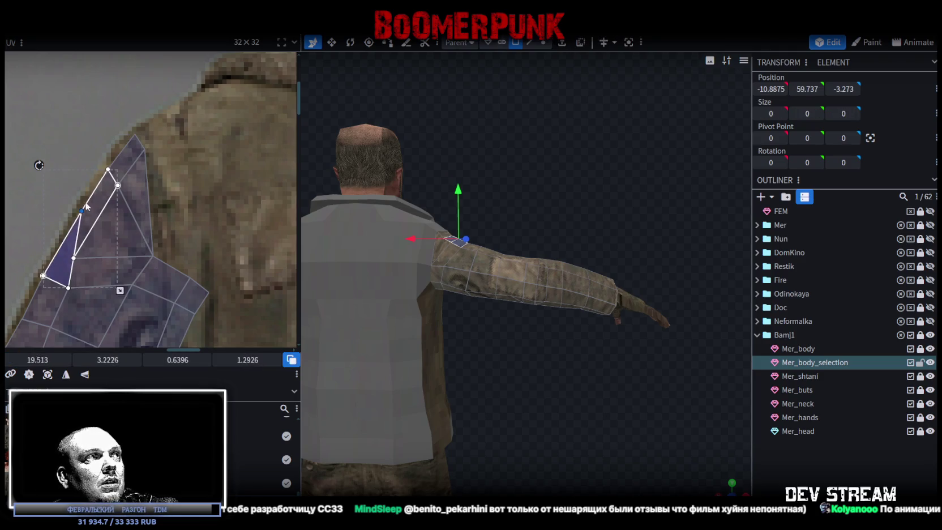
click(50, 241)
click(81, 261)
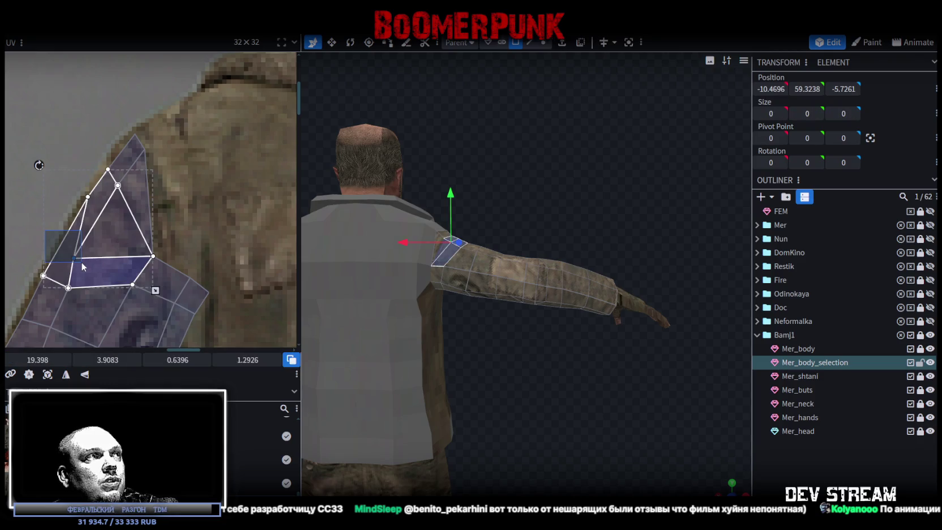
drag(81, 261, 101, 214)
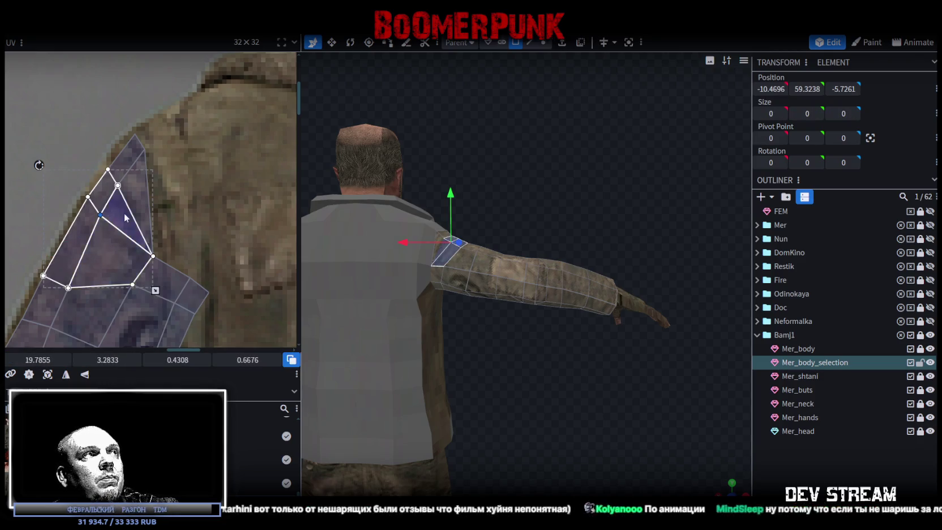
Pull the shoulder face's UV vertices and the small edge quad up onto the sleeve border
scroll(194, 227, down, 2)
click(176, 185)
click(153, 221)
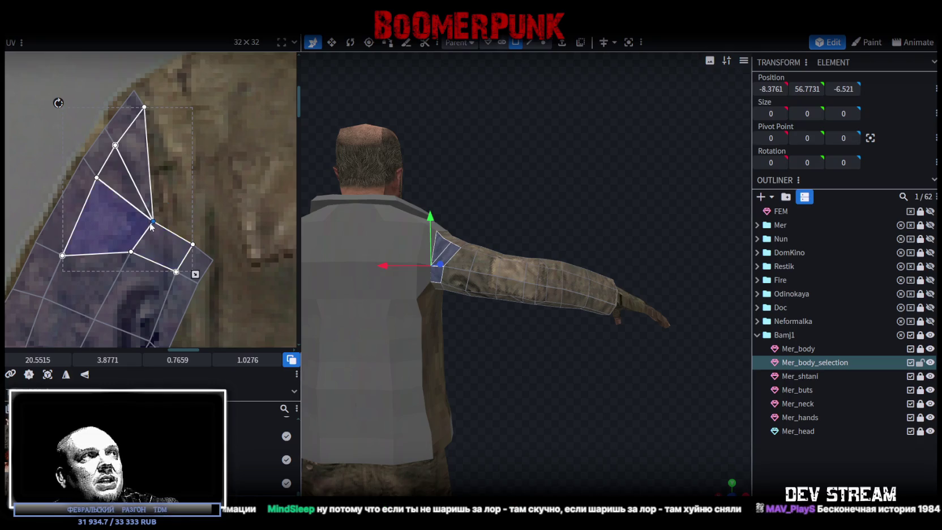
drag(152, 220, 169, 200)
click(191, 245)
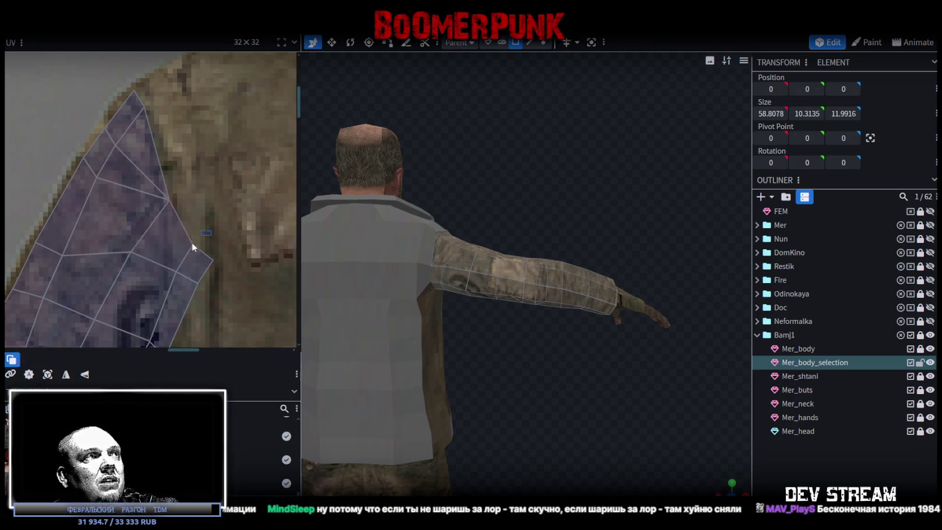
drag(191, 245, 194, 229)
click(212, 262)
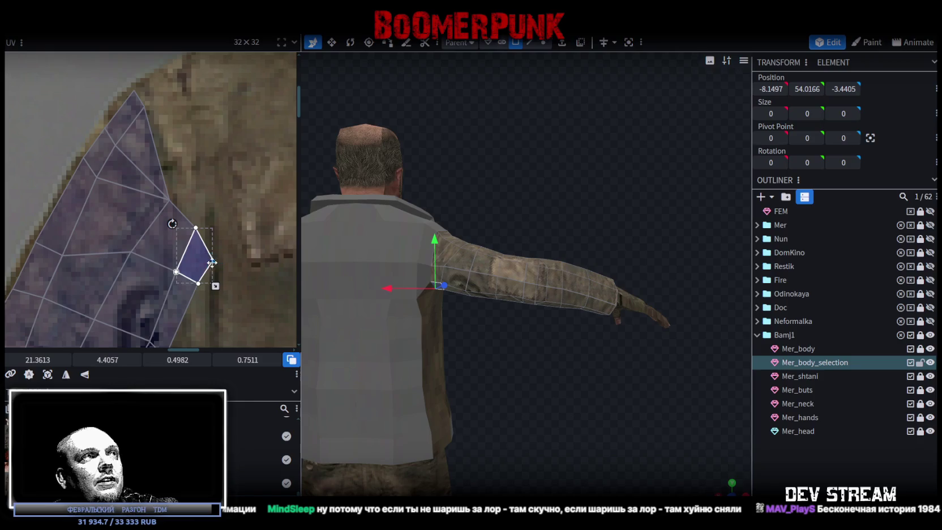
drag(212, 259, 210, 245)
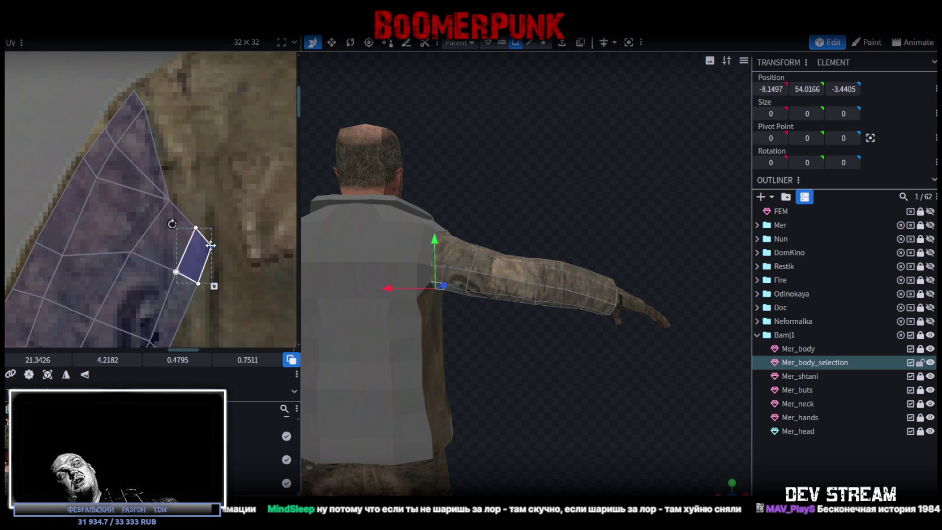
Select the upper-arm faces and box-select their upper sleeve UVs
mouse_move(430, 238)
mouse_down()
mouse_move(557, 215)
mouse_move(526, 332)
mouse_move(533, 280)
mouse_move(542, 285)
mouse_move(552, 252)
mouse_move(596, 365)
mouse_move(604, 243)
mouse_up()
click(541, 286)
click(478, 246)
scroll(146, 238, down, 3)
scroll(213, 215, up, 5)
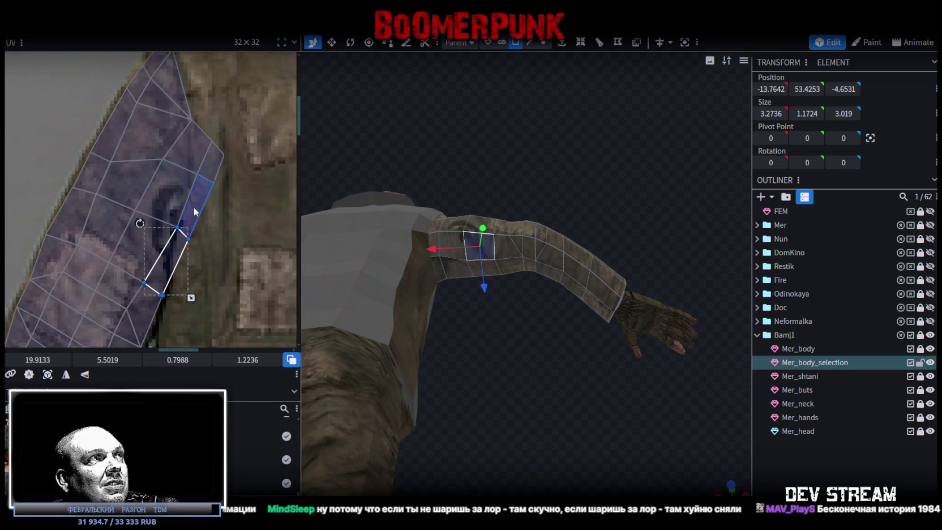
shift+click(176, 231)
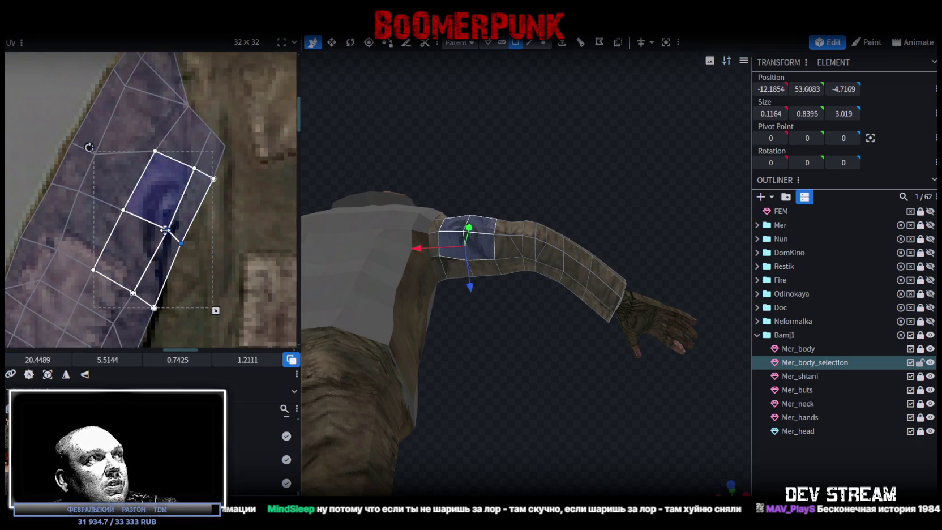
mouse_move(237, 205)
mouse_down()
mouse_move(191, 168)
mouse_move(157, 215)
mouse_up()
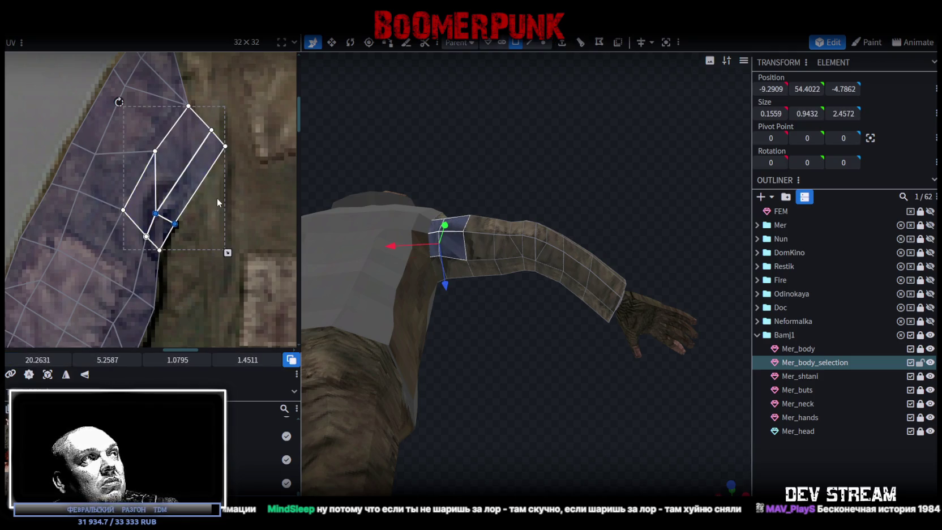
Move the top-edge UV vertex down and shift a sleeve face to follow the jacket sleeve
click(156, 152)
drag(157, 152, 132, 181)
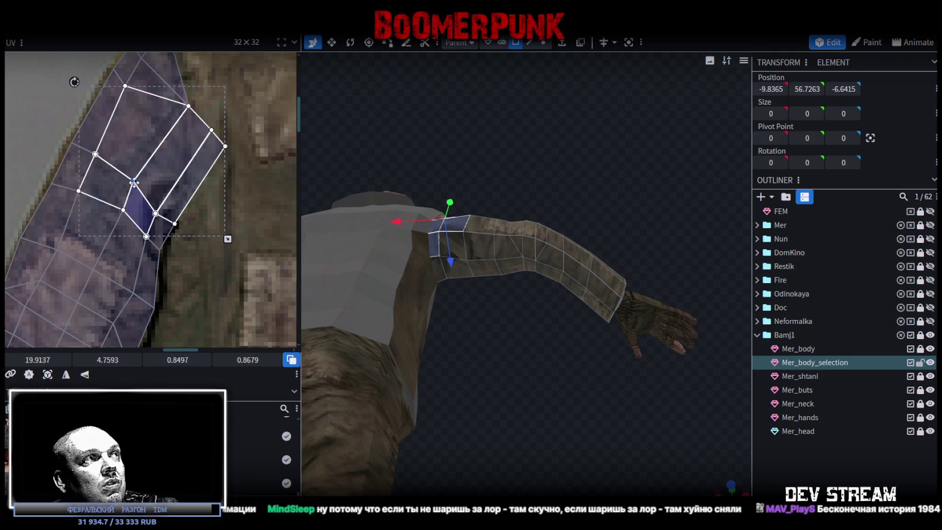
mouse_move(238, 173)
mouse_down()
mouse_move(207, 128)
mouse_move(167, 191)
mouse_up()
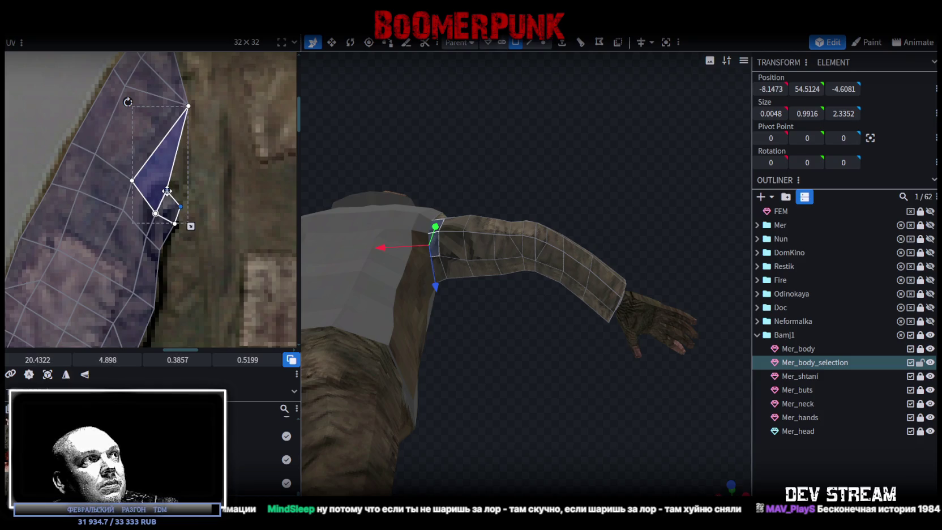
click(179, 197)
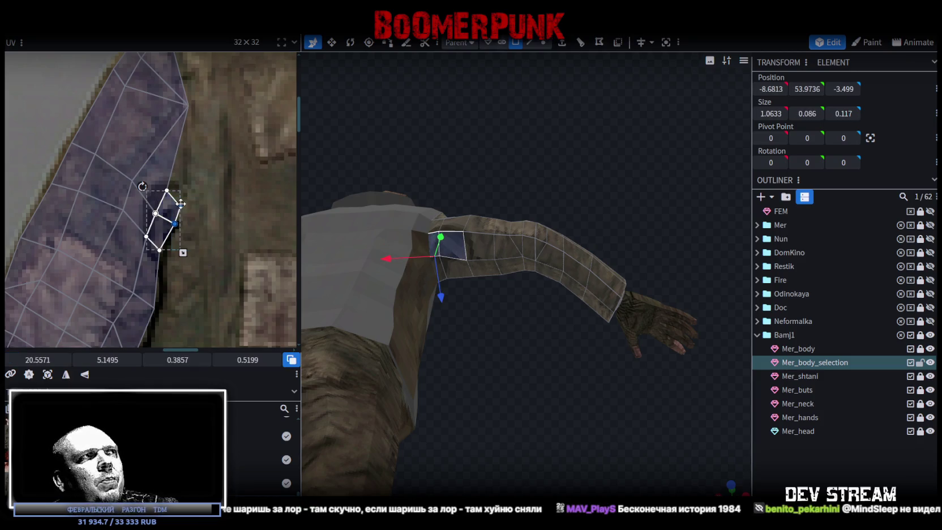
drag(176, 202, 175, 201)
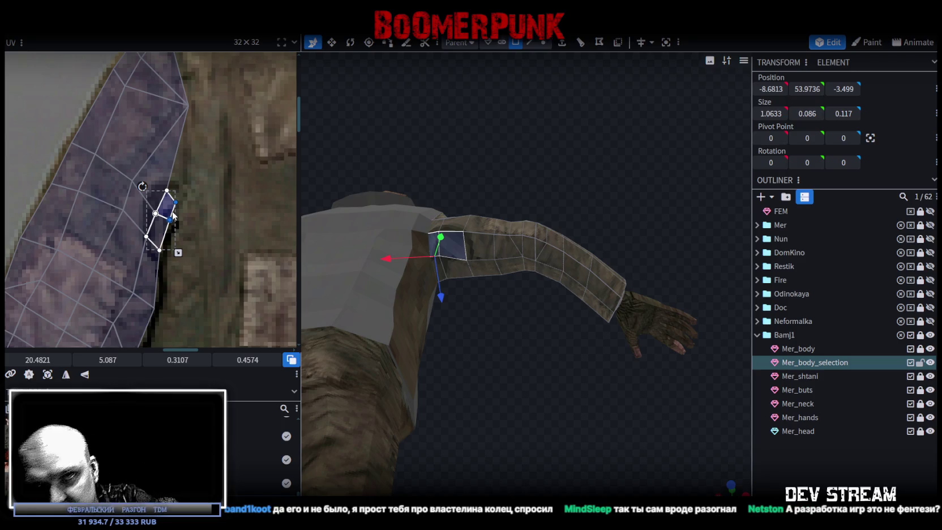
Zoom the UV editor and select two neighbouring sleeve faces
scroll(255, 176, down, 2)
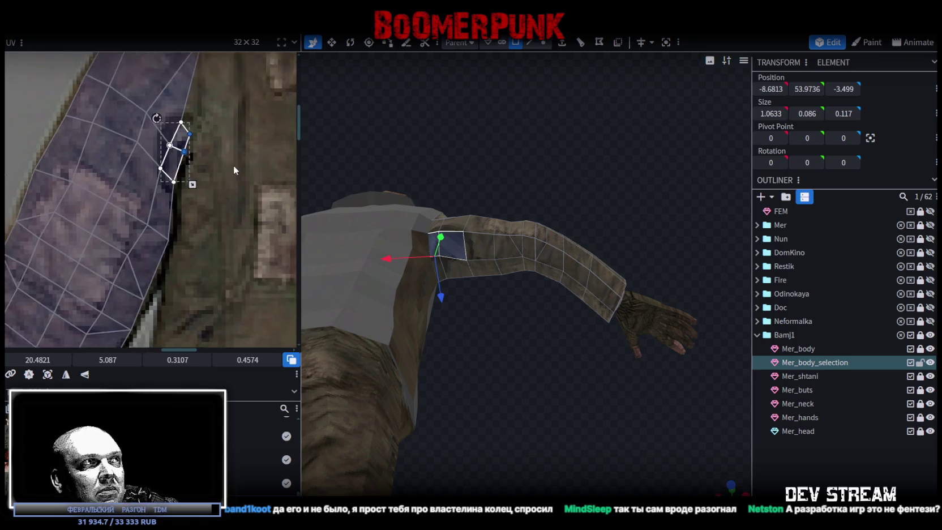
scroll(207, 165, down, 2)
scroll(161, 187, down, 1)
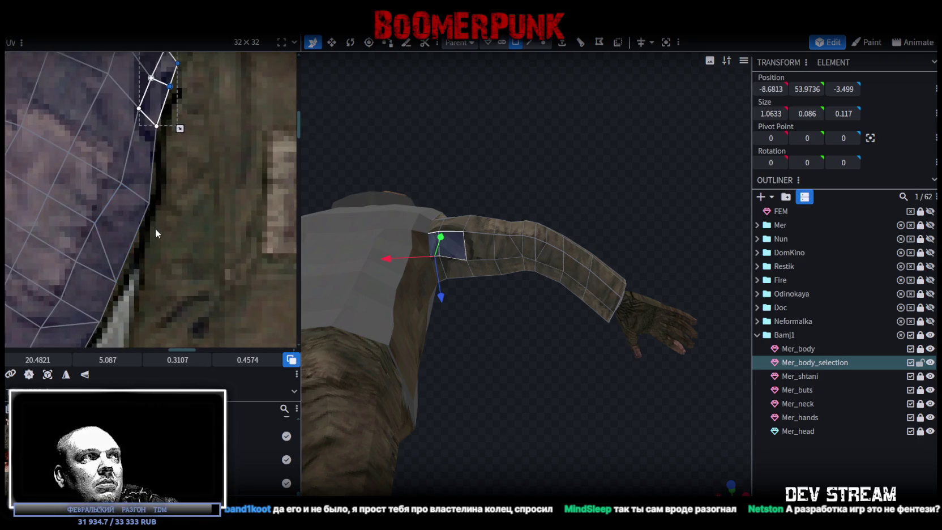
drag(139, 234, 116, 180)
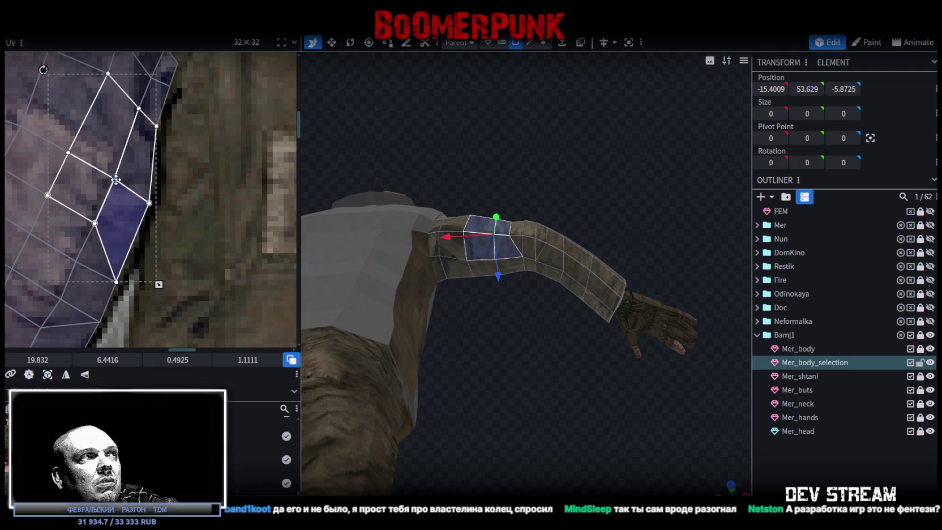
scroll(116, 180, down, 3)
scroll(142, 175, down, 2)
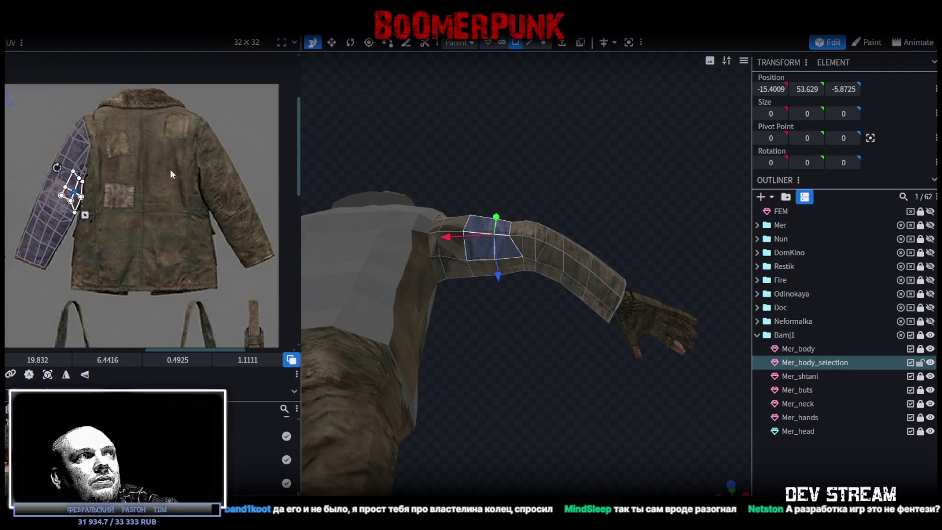
scroll(165, 169, down, 2)
scroll(538, 255, down, 3)
Stretch the shoulder-seam upper-arm face's UV vertex over the jacket sleeve, then deselect
mouse_move(544, 260)
mouse_down()
mouse_move(533, 346)
mouse_move(519, 291)
mouse_move(537, 280)
mouse_up()
scroll(519, 291, up, 3)
click(464, 218)
scroll(148, 169, up, 3)
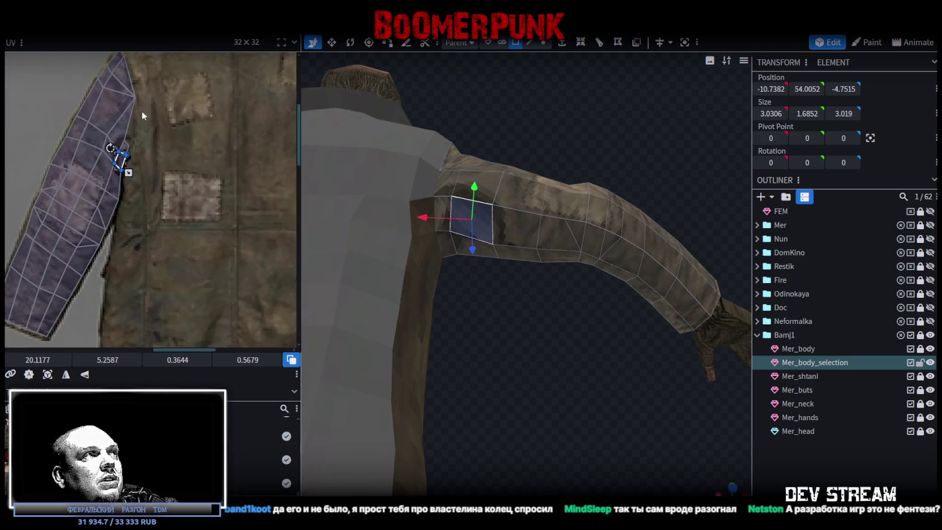
scroll(139, 186, up, 2)
mouse_move(139, 194)
mouse_down()
mouse_move(117, 186)
mouse_move(141, 171)
mouse_move(152, 176)
mouse_move(127, 173)
mouse_move(140, 172)
mouse_move(143, 121)
mouse_up()
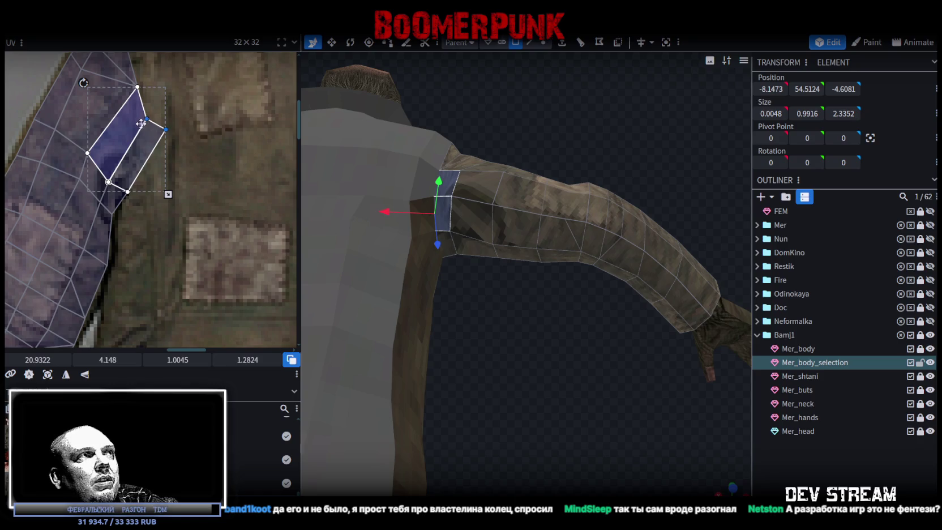
drag(143, 122, 135, 140)
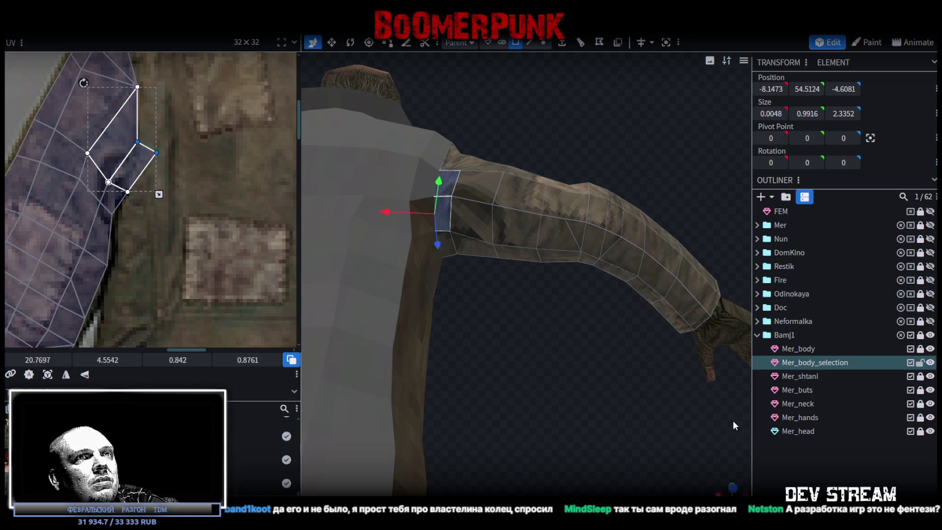
click(732, 420)
mouse_move(564, 326)
mouse_down()
mouse_move(482, 350)
mouse_move(473, 387)
mouse_move(514, 376)
mouse_move(368, 400)
mouse_move(482, 366)
mouse_up()
Select the whole Mer_body_selection sleeve UV island and move it off the bags onto the pants
scroll(663, 355, up, 3)
scroll(639, 313, up, 3)
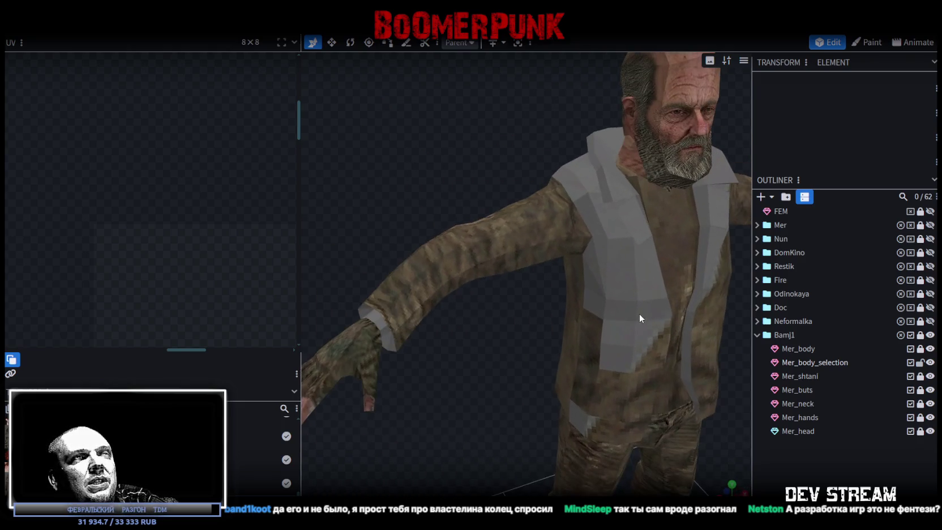
click(530, 244)
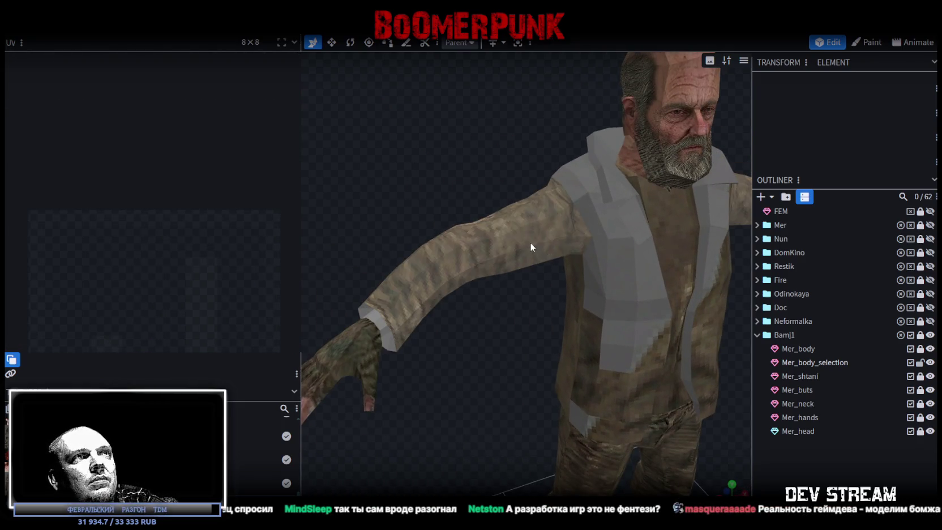
scroll(165, 313, down, 2)
scroll(182, 320, up, 4)
scroll(164, 211, up, 2)
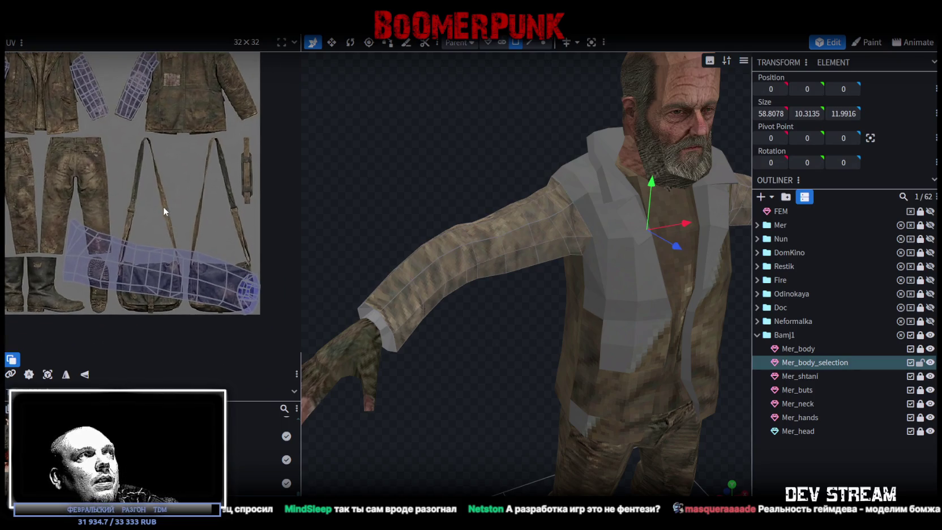
drag(45, 201, 232, 311)
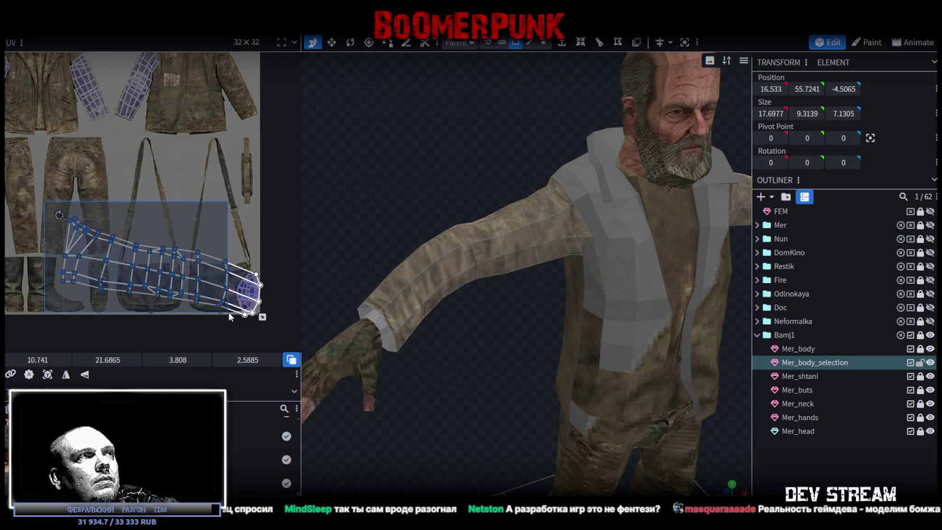
drag(234, 315, 204, 253)
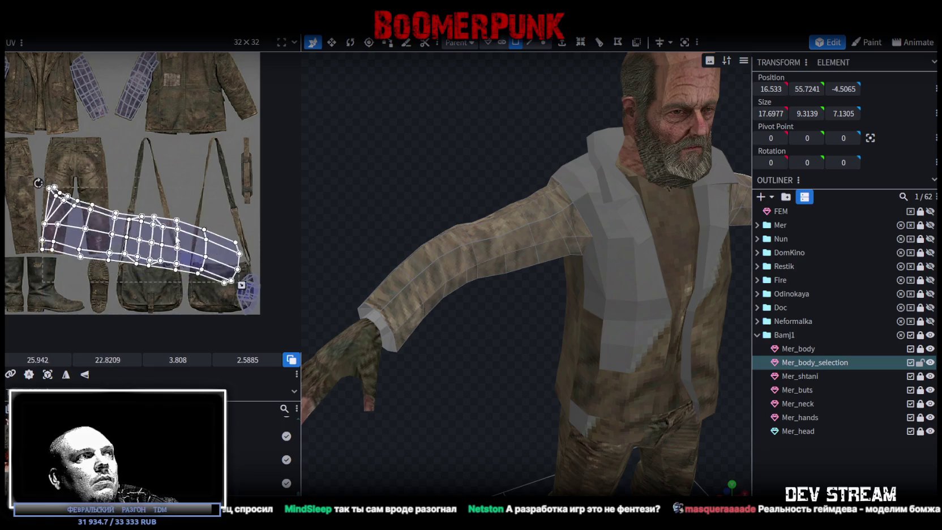
Rotate the island to a diagonal and move it up onto the jacket
scroll(210, 266, up, 1)
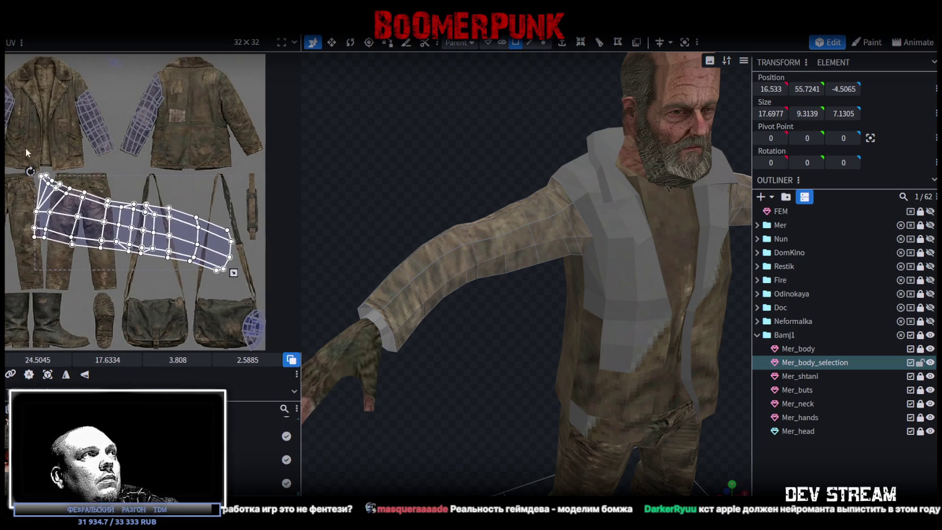
mouse_move(28, 166)
mouse_down()
mouse_move(92, 154)
mouse_move(170, 244)
mouse_up()
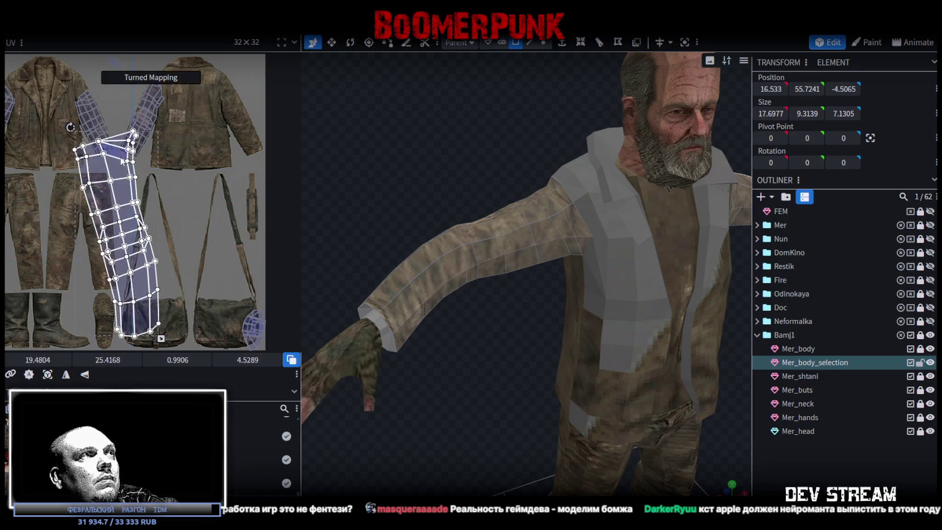
mouse_move(170, 244)
mouse_down()
mouse_move(188, 312)
mouse_move(107, 204)
mouse_up()
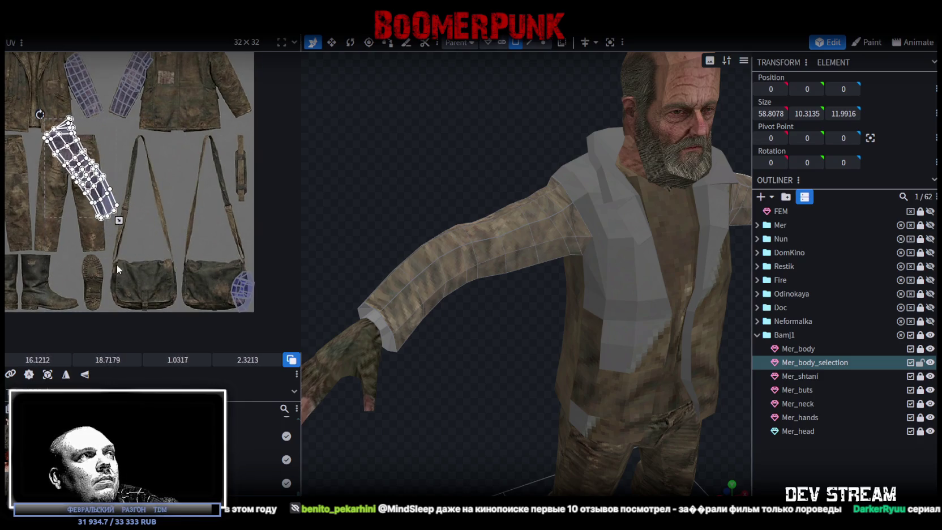
drag(74, 161, 177, 112)
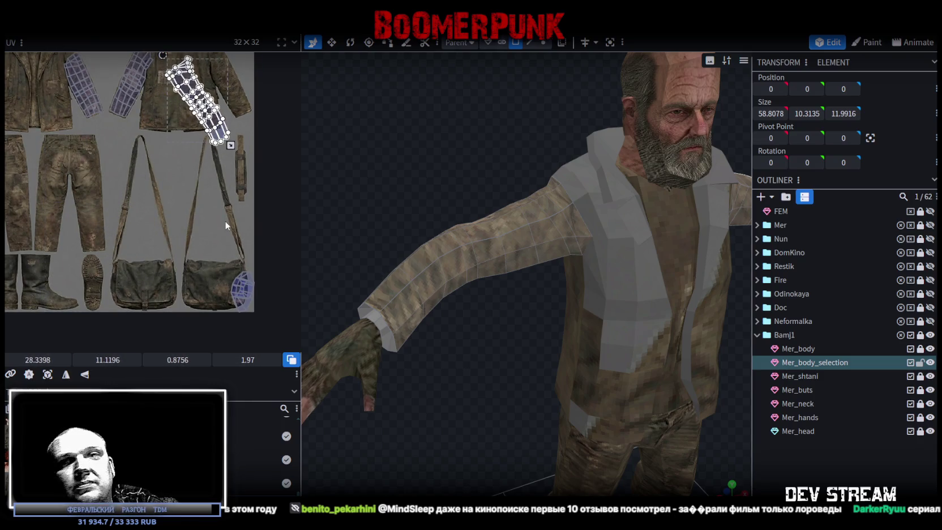
middle_drag(225, 220, 146, 311)
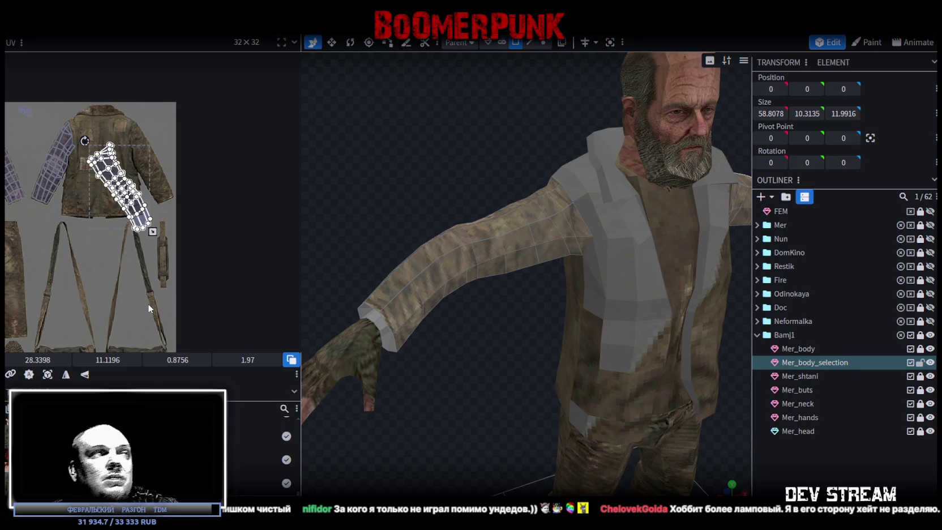
Fine-tune the island's rotation, size and position to lie along the jacket sleeve
scroll(121, 139, up, 3)
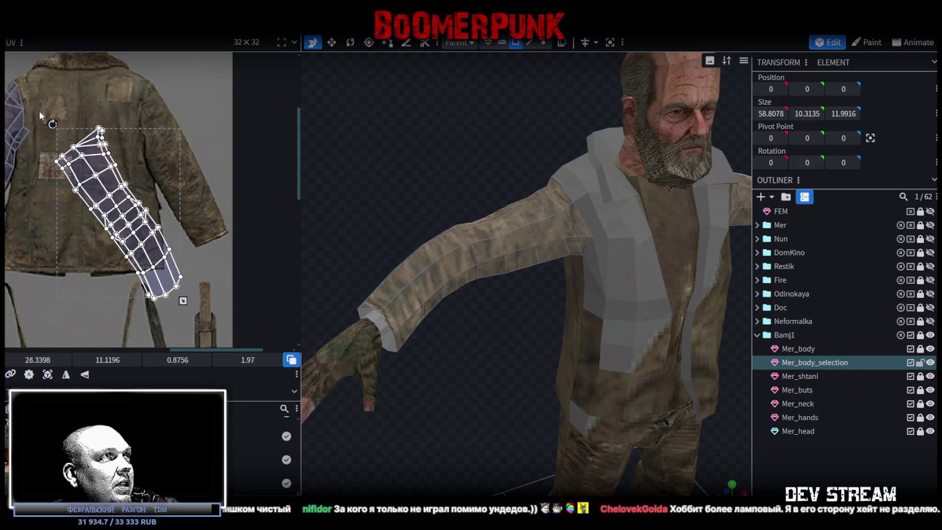
drag(52, 124, 68, 121)
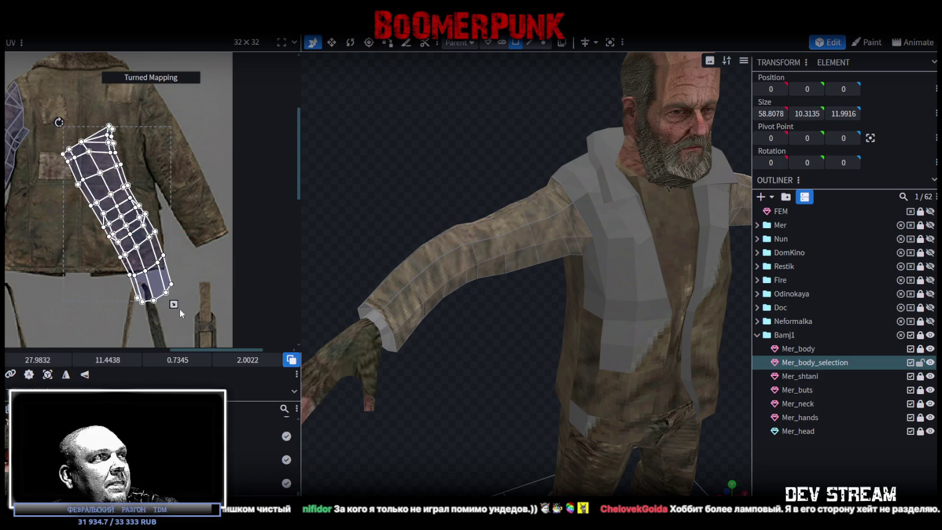
drag(179, 309, 128, 248)
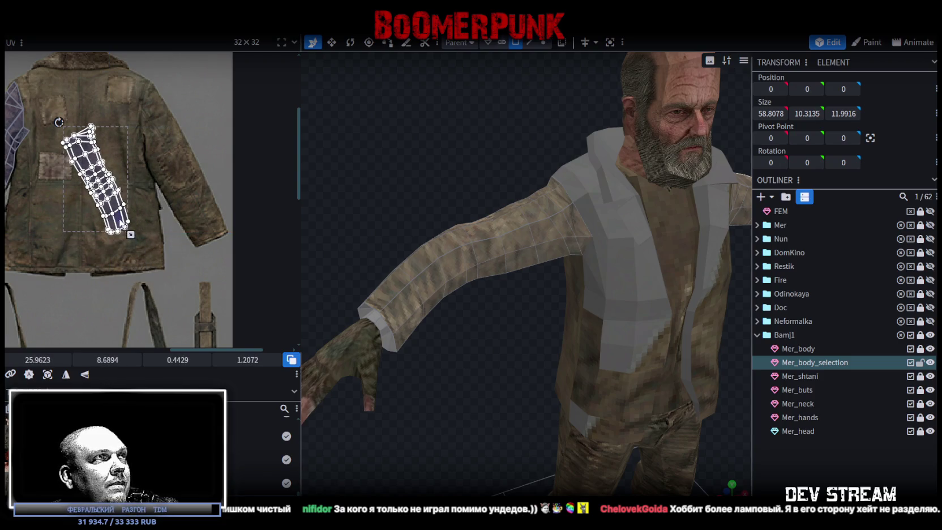
drag(96, 181, 161, 176)
scroll(192, 215, up, 2)
mouse_move(222, 266)
mouse_down()
mouse_move(253, 314)
mouse_move(230, 269)
mouse_up()
drag(100, 58, 94, 59)
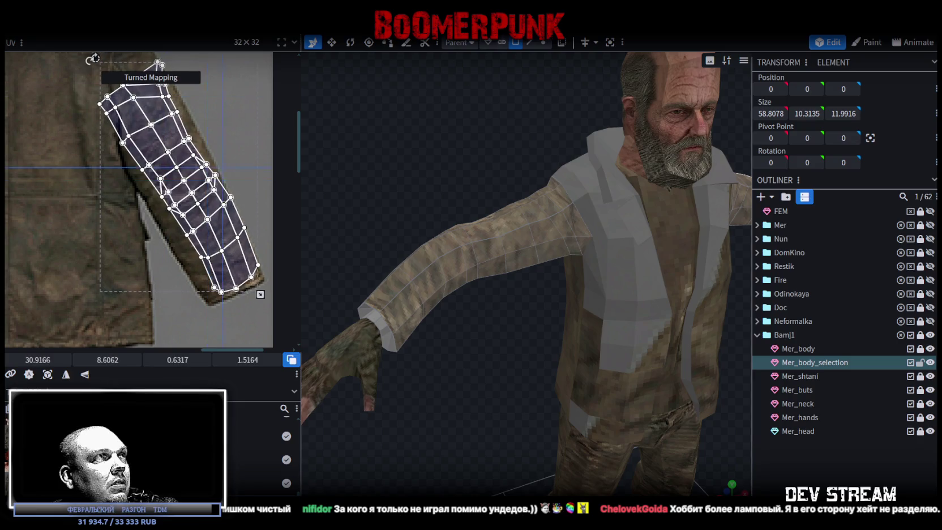
drag(224, 277, 221, 280)
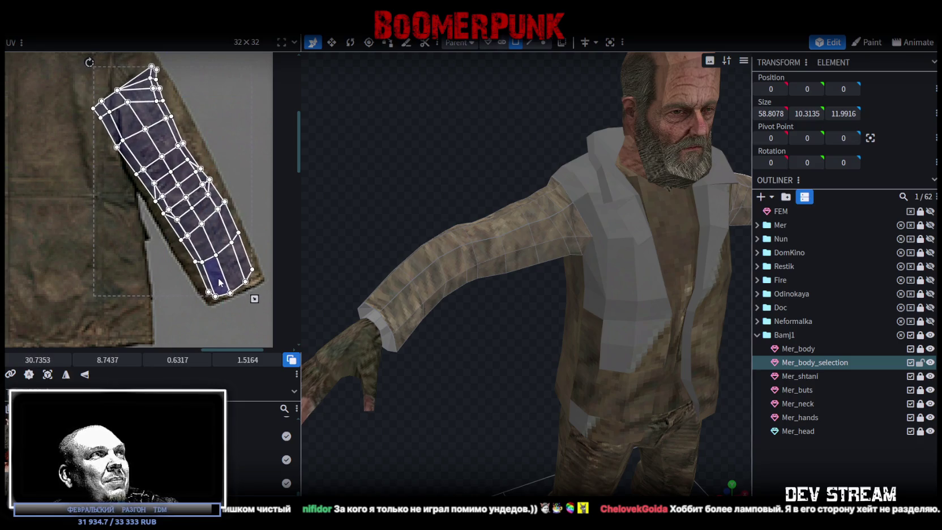
Pull the thin face on the strip's lower-left edge out to the sleeve edge
scroll(246, 287, up, 3)
click(240, 232)
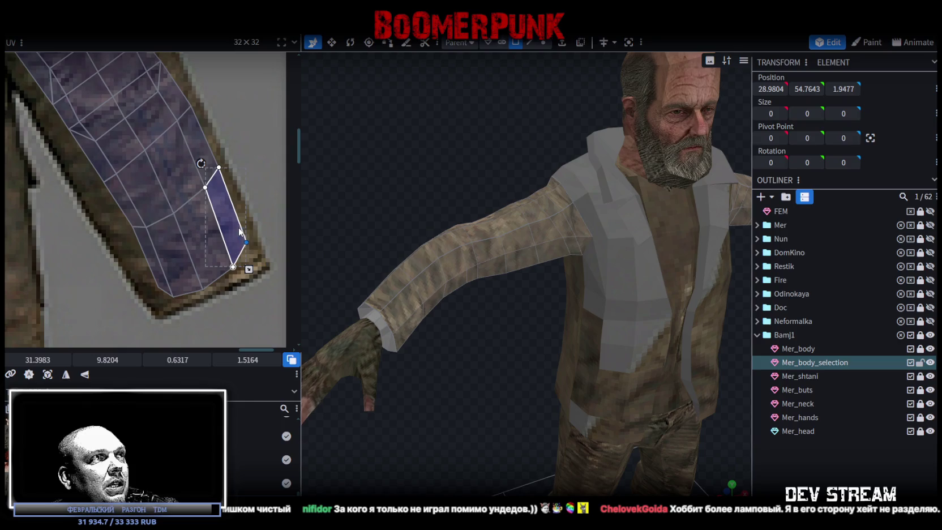
click(164, 285)
drag(158, 286, 152, 301)
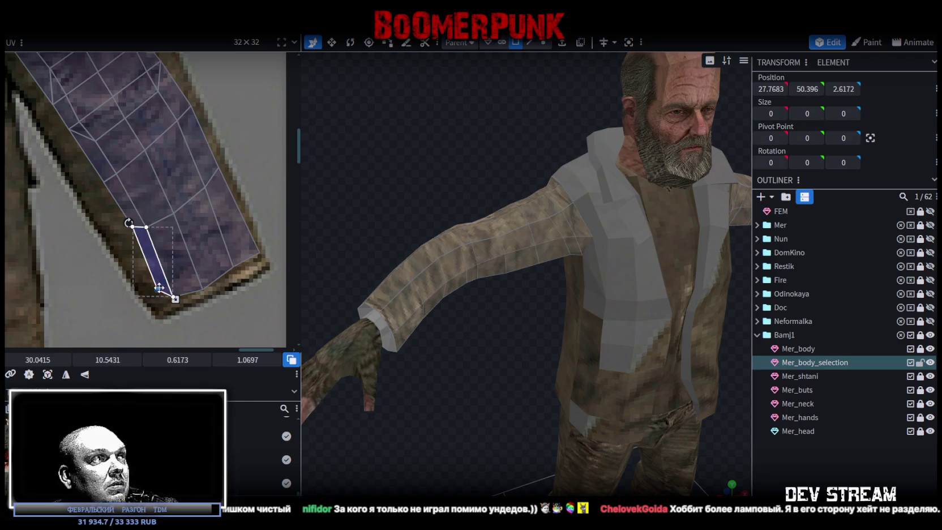
Widen and reshape the upper and middle strip faces to fit the sleeve's edge
click(85, 180)
click(103, 184)
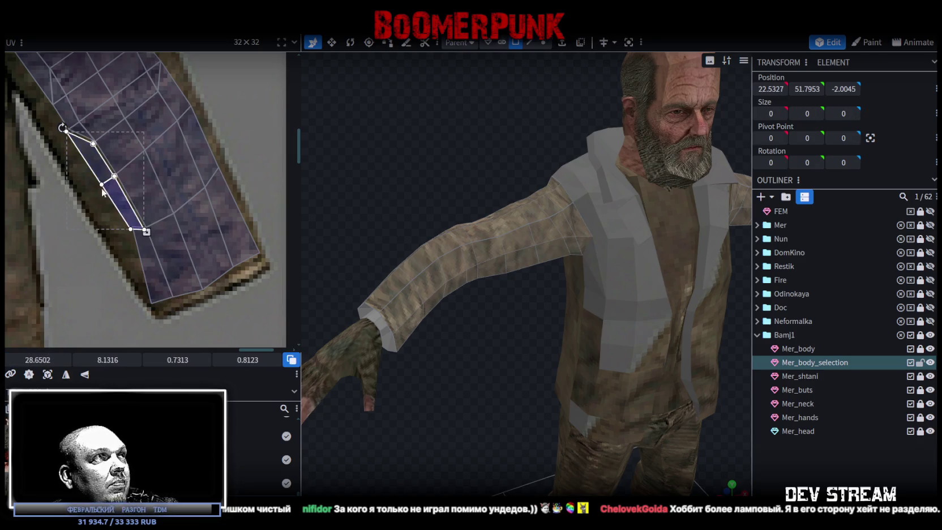
drag(101, 184, 85, 192)
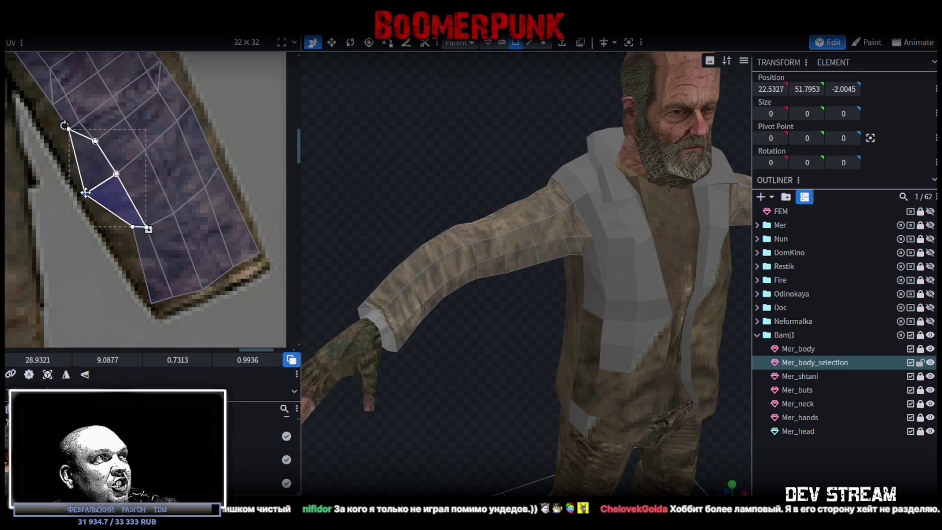
click(128, 232)
drag(128, 232, 106, 184)
middle_drag(106, 184, 121, 207)
drag(122, 208, 140, 232)
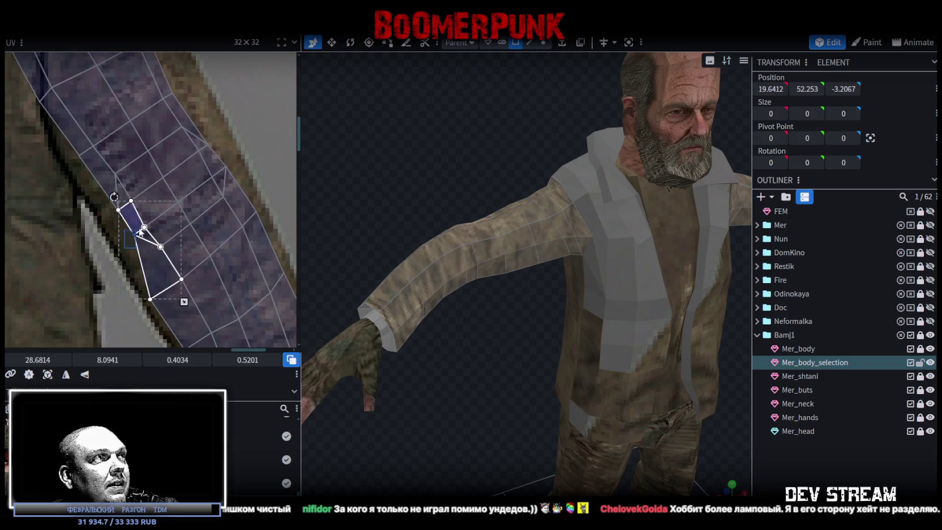
Align the upper strip faces' left-edge corners with the sleeve outline
click(123, 208)
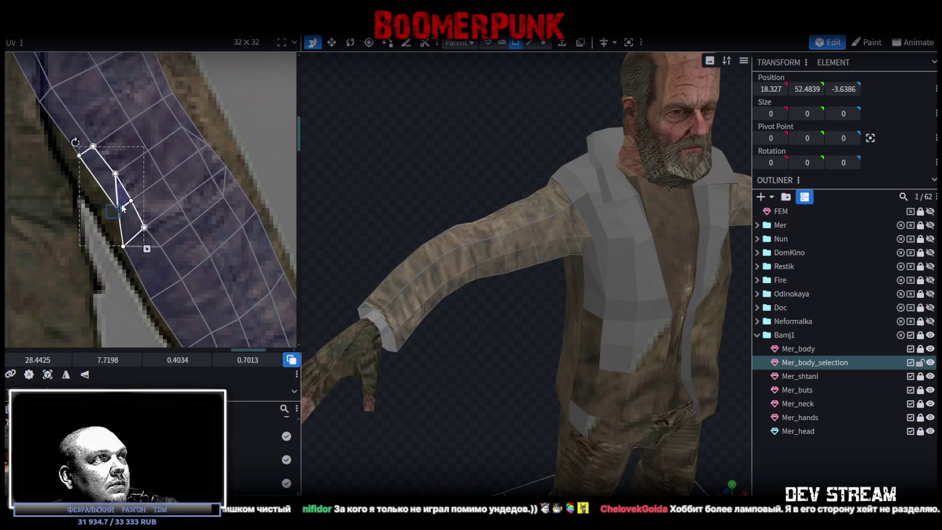
drag(113, 211, 105, 216)
middle_drag(111, 190, 166, 270)
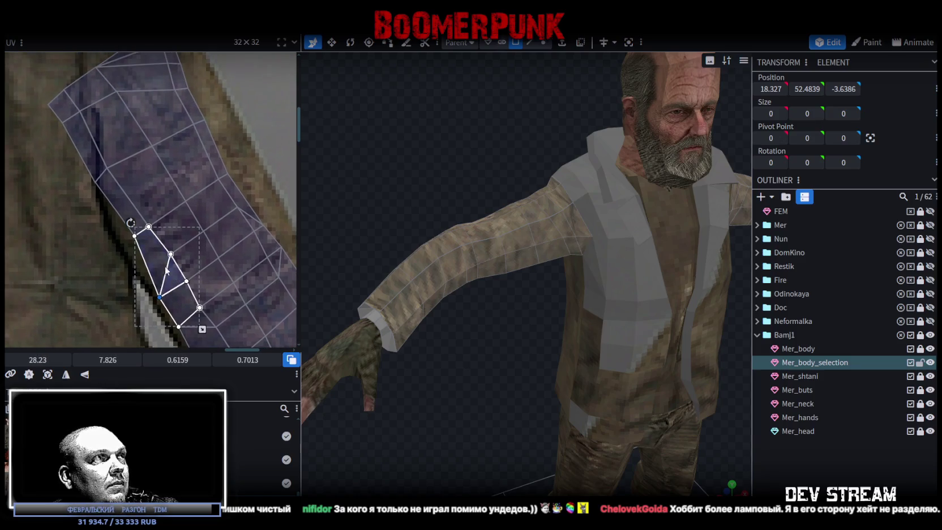
click(148, 260)
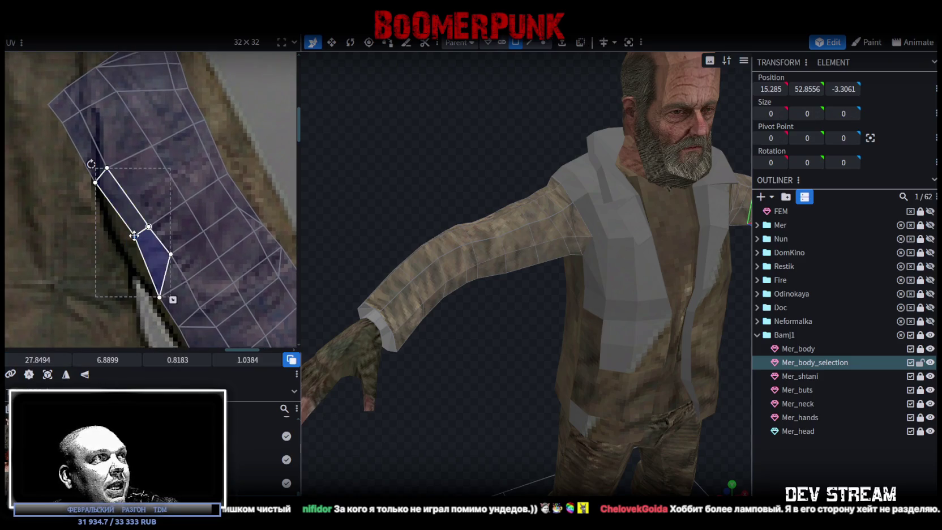
click(102, 181)
drag(96, 180, 103, 191)
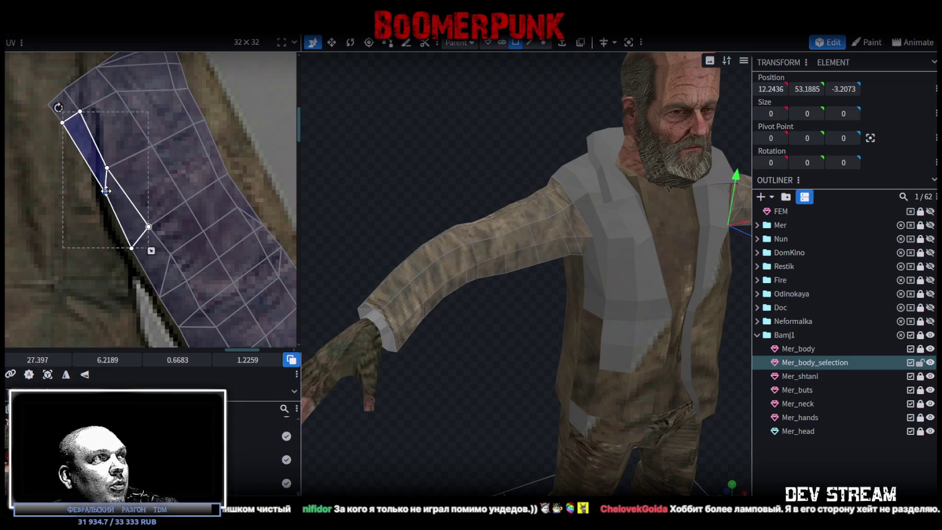
middle_drag(130, 169, 143, 238)
Shift the corners along the strip's right edge onto the sleeve edge
middle_drag(238, 215, 97, 177)
click(129, 221)
drag(125, 223, 129, 224)
middle_drag(129, 224, 185, 261)
click(136, 215)
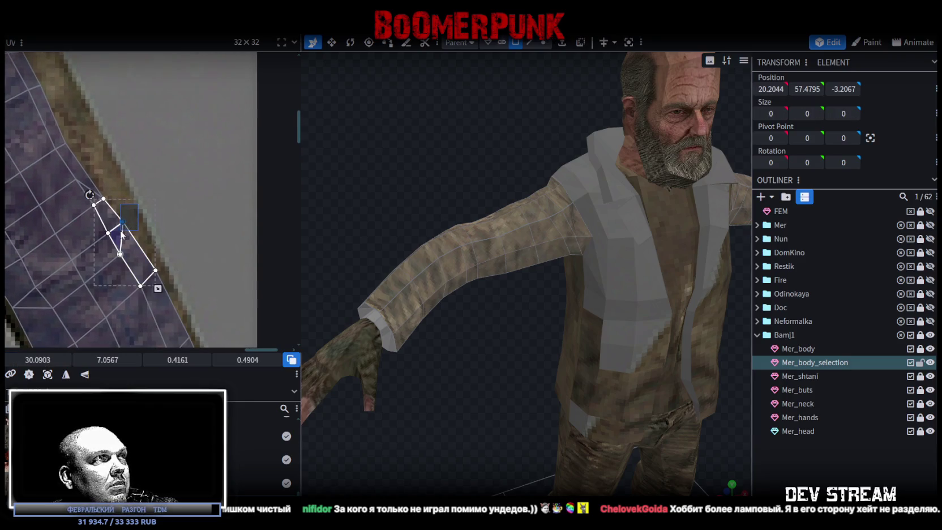
drag(122, 224, 134, 218)
click(104, 183)
Box-select corners near the strip's top and collapse them onto the lower ones
click(105, 184)
shift+click(85, 161)
mouse_move(144, 219)
middle_down()
mouse_move(181, 251)
mouse_move(129, 217)
middle_up()
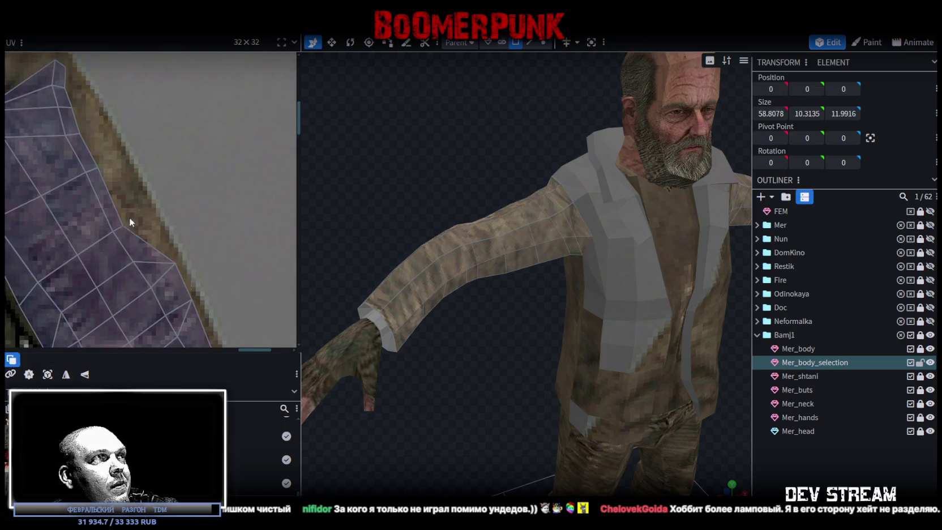
click(129, 217)
drag(139, 218, 146, 207)
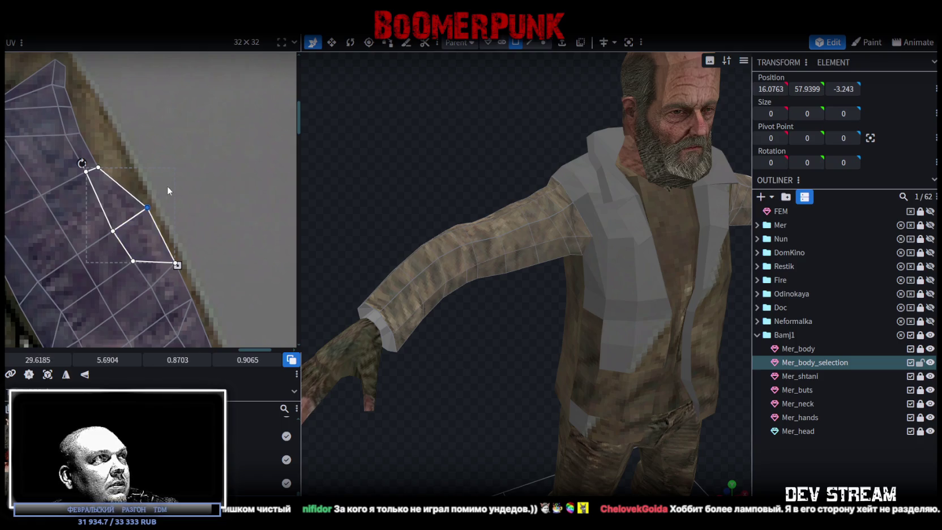
middle_drag(107, 147, 150, 188)
mouse_move(150, 188)
mouse_down()
mouse_move(142, 220)
mouse_move(161, 197)
mouse_up()
middle_drag(143, 147, 169, 217)
mouse_move(169, 217)
mouse_down()
mouse_move(128, 215)
mouse_move(169, 224)
mouse_move(110, 161)
mouse_move(148, 223)
mouse_move(158, 200)
mouse_up()
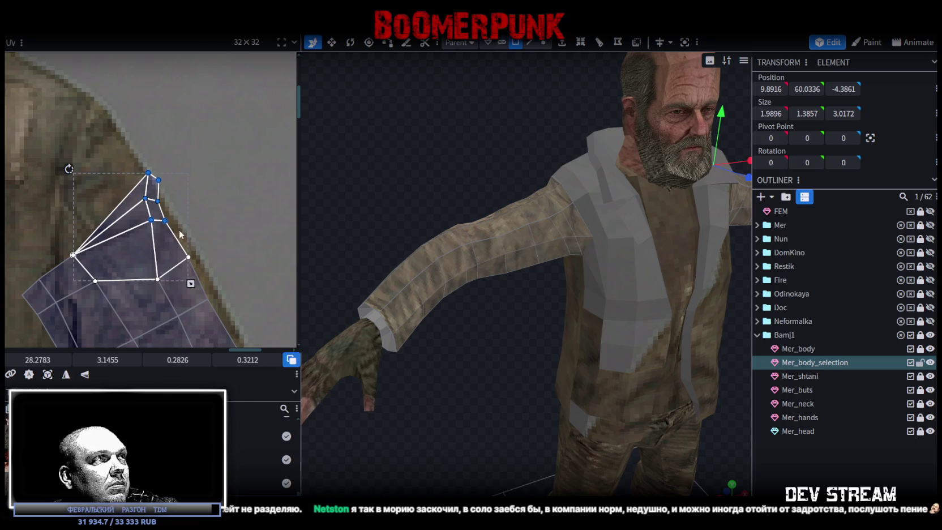
drag(166, 212, 164, 237)
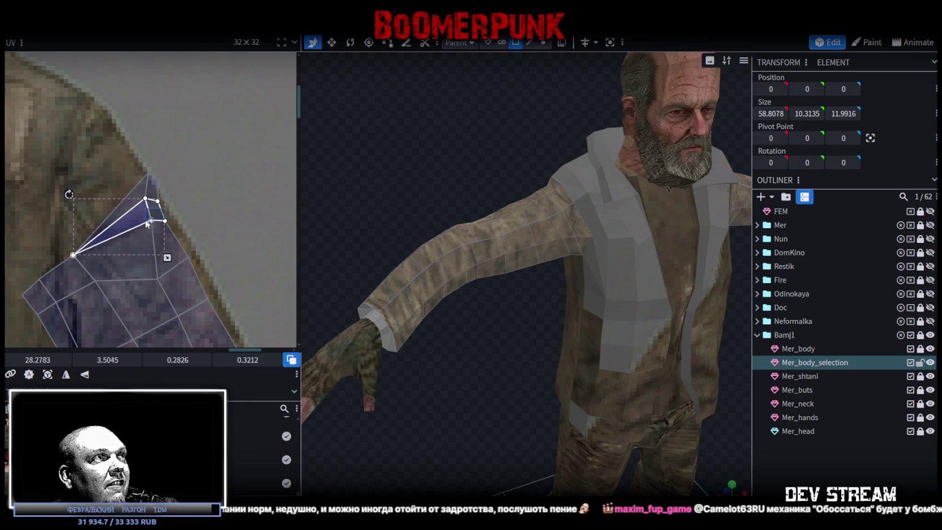
Reshape the shoulder faces by moving their corners left and up-left
click(146, 224)
drag(146, 224, 131, 232)
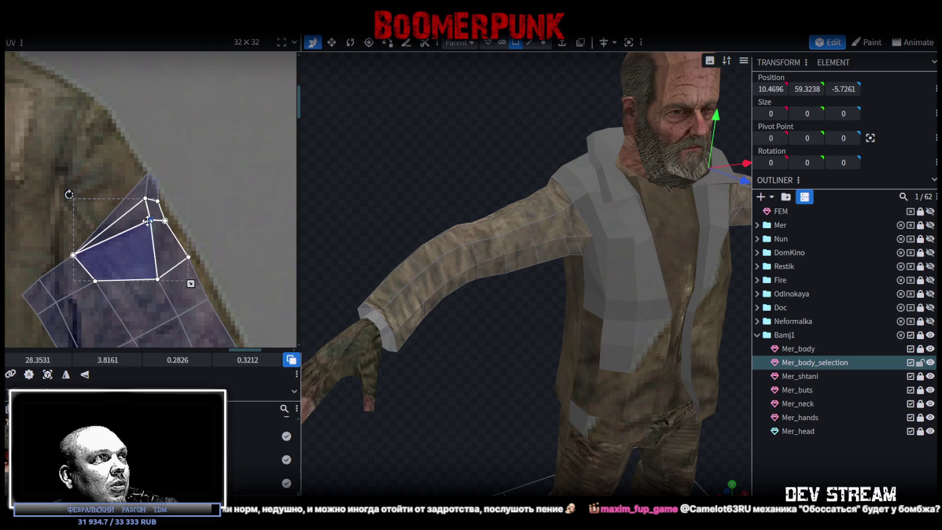
click(119, 198)
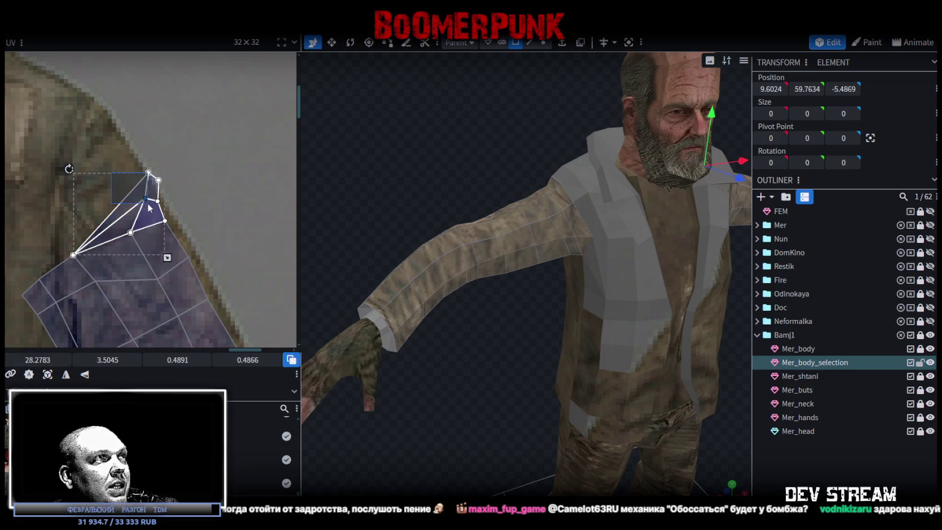
drag(109, 204, 94, 201)
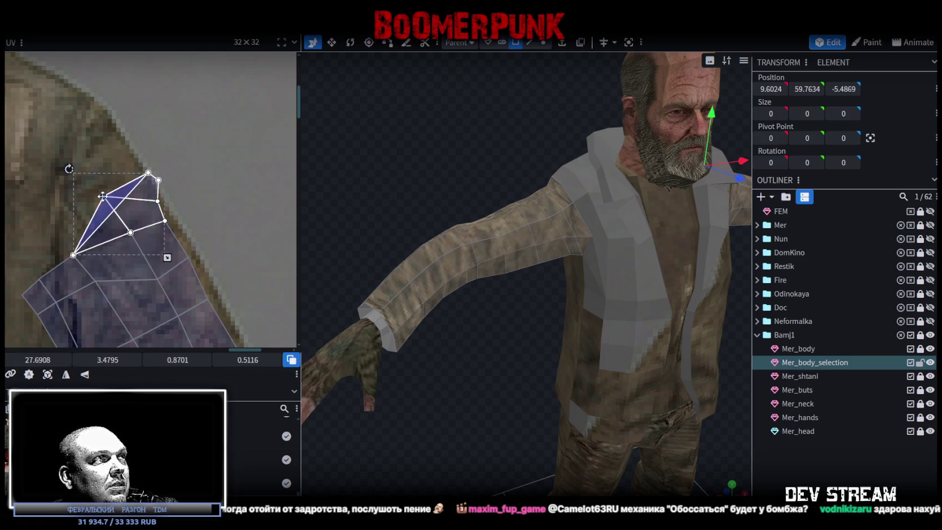
mouse_move(125, 146)
mouse_down()
mouse_move(156, 183)
mouse_move(57, 167)
mouse_up()
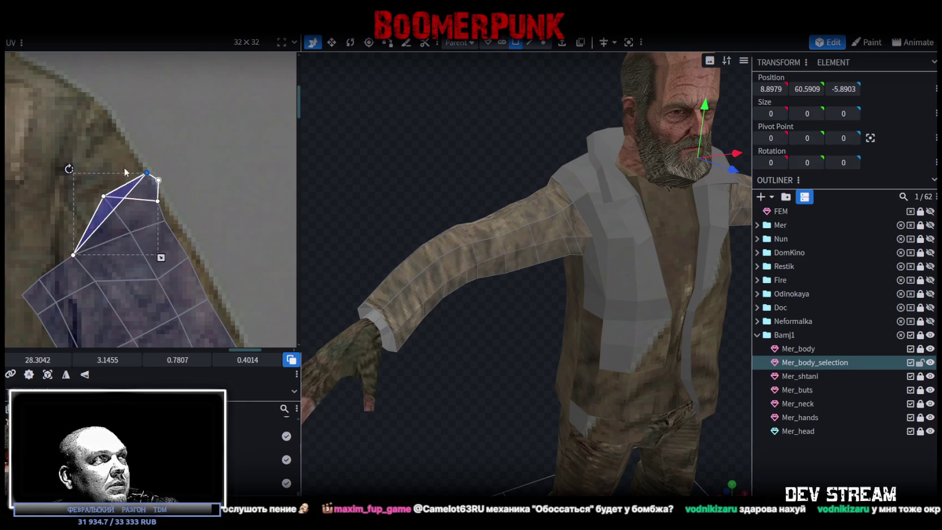
drag(158, 180, 97, 113)
click(164, 218)
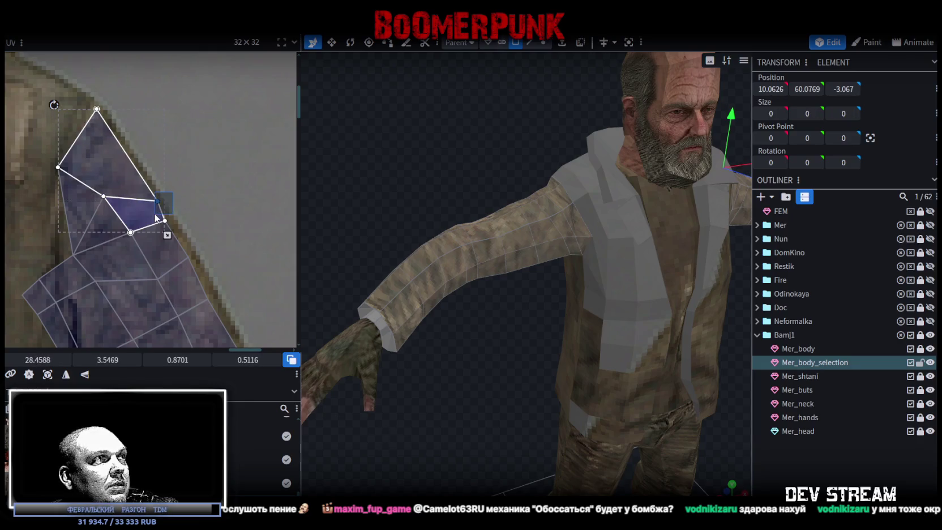
drag(158, 201, 135, 171)
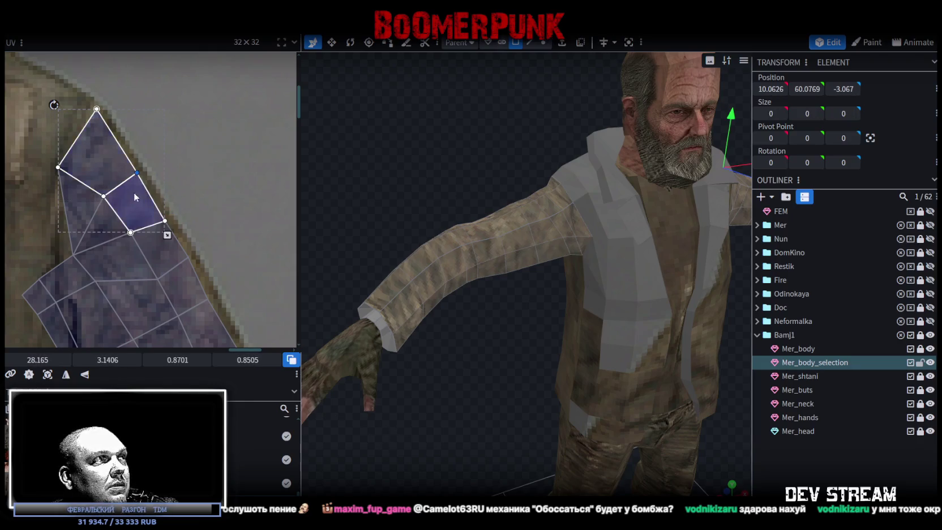
Select a small strip face and orbit to view the model's other side
scroll(152, 189, down, 3)
click(93, 212)
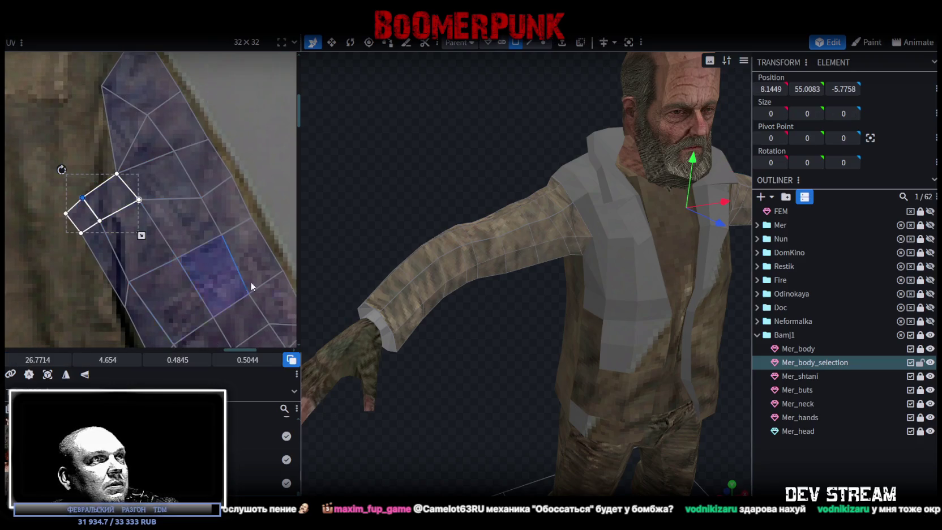
drag(493, 362, 533, 380)
drag(707, 382, 483, 377)
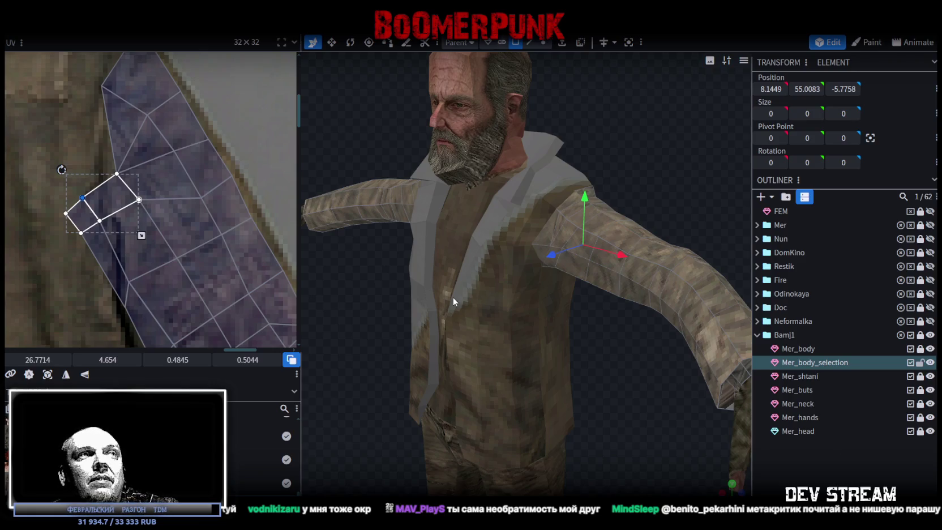
From the character's back, select the shoulder-cap faces and move their UV corners onto the sleeve top
scroll(453, 297, down, 5)
scroll(607, 224, up, 5)
mouse_move(606, 224)
mouse_down()
mouse_move(495, 224)
mouse_move(420, 208)
mouse_up()
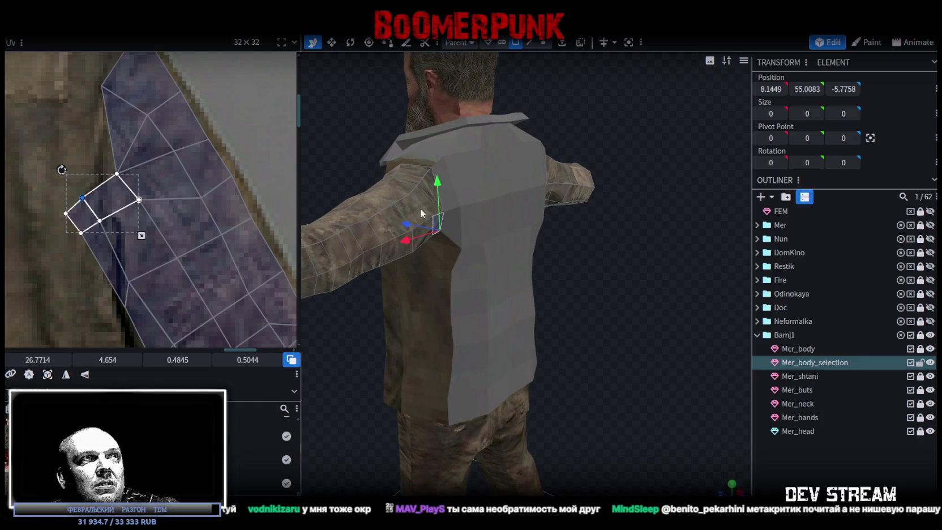
click(415, 218)
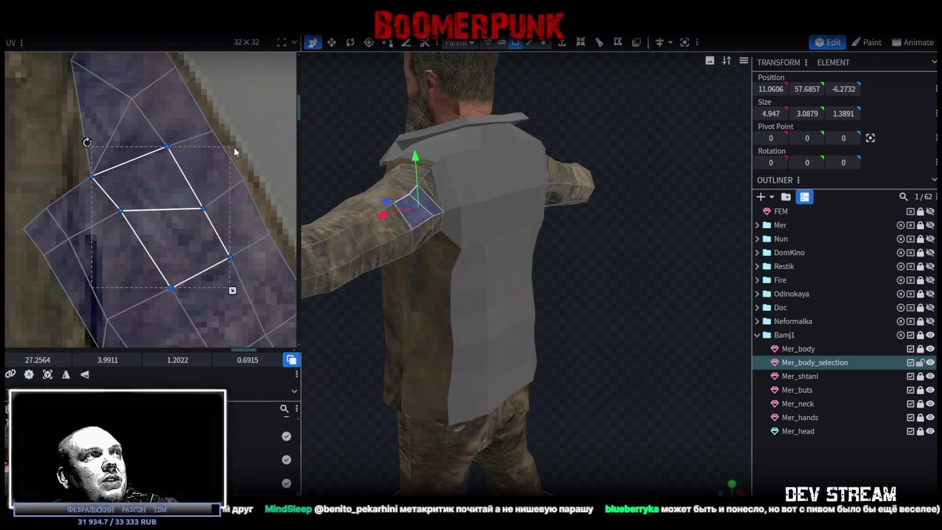
shift+click(224, 182)
drag(203, 209, 199, 195)
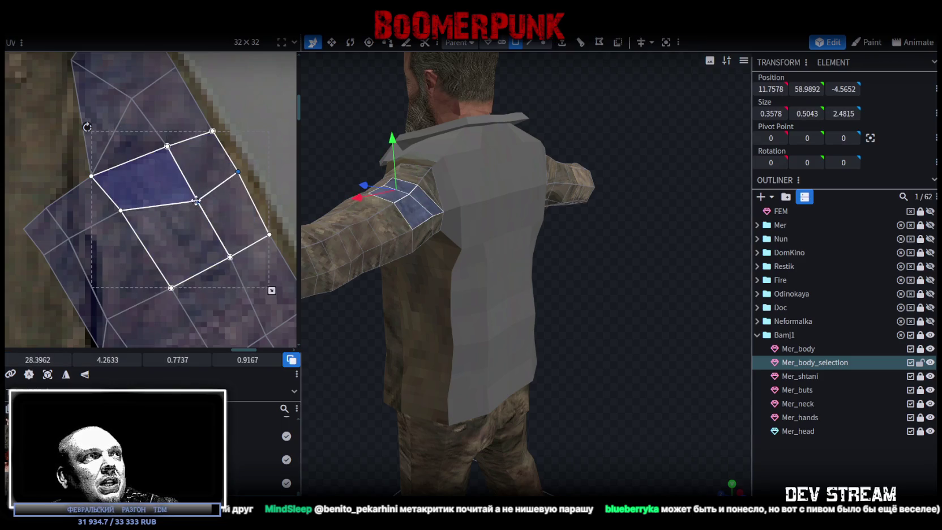
click(165, 150)
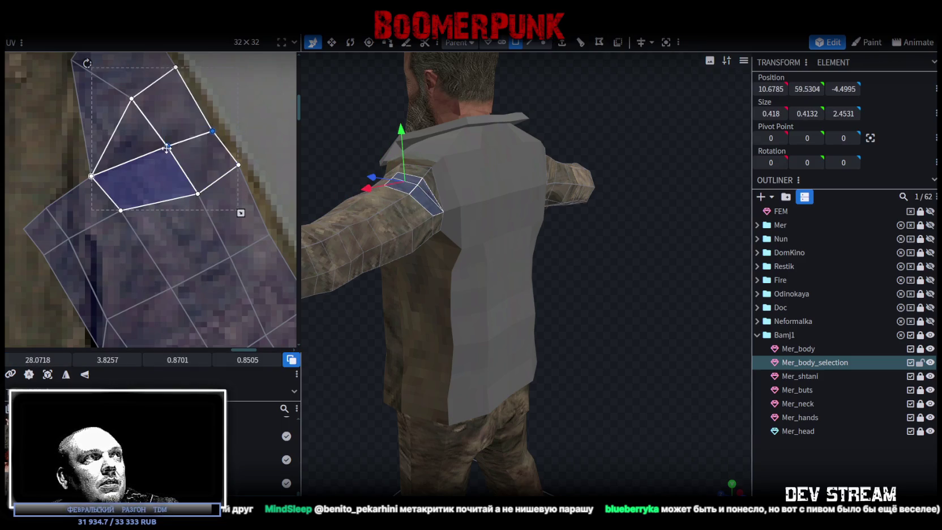
drag(168, 140, 157, 136)
scroll(232, 170, down, 1)
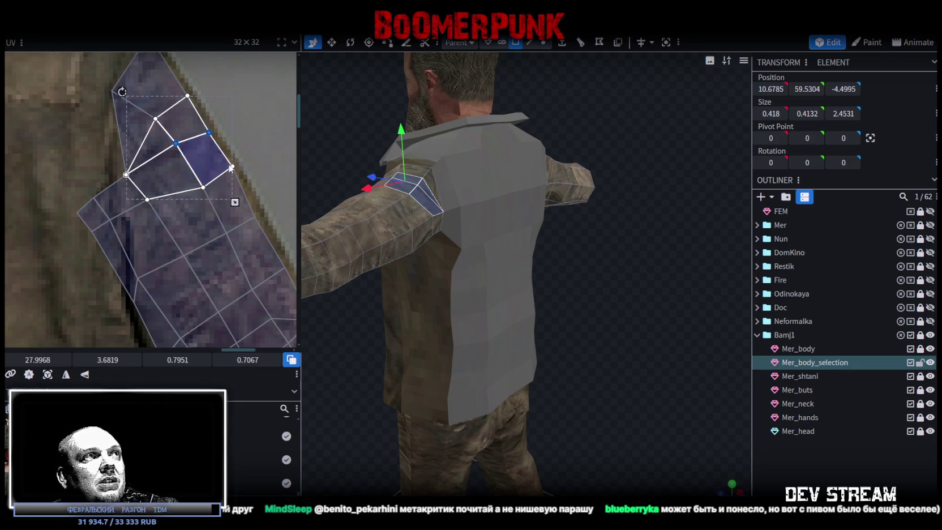
scroll(234, 182, down, 1)
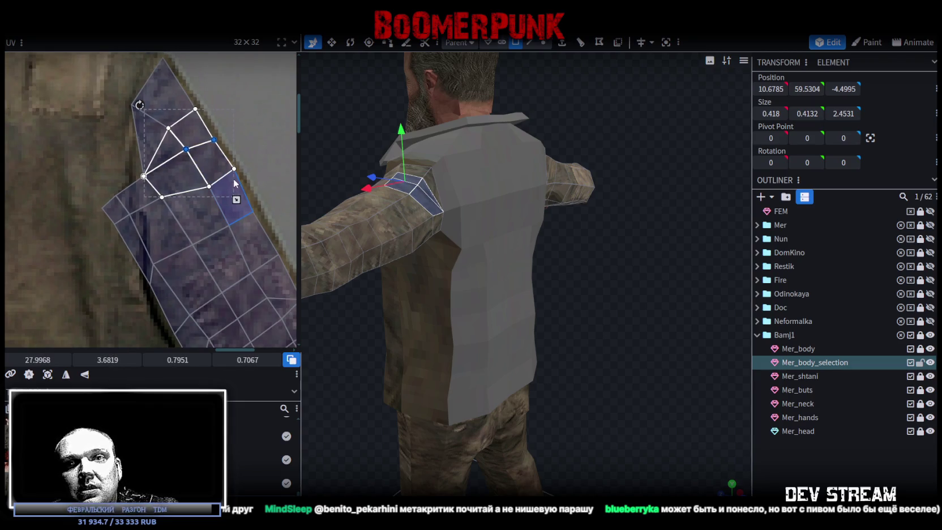
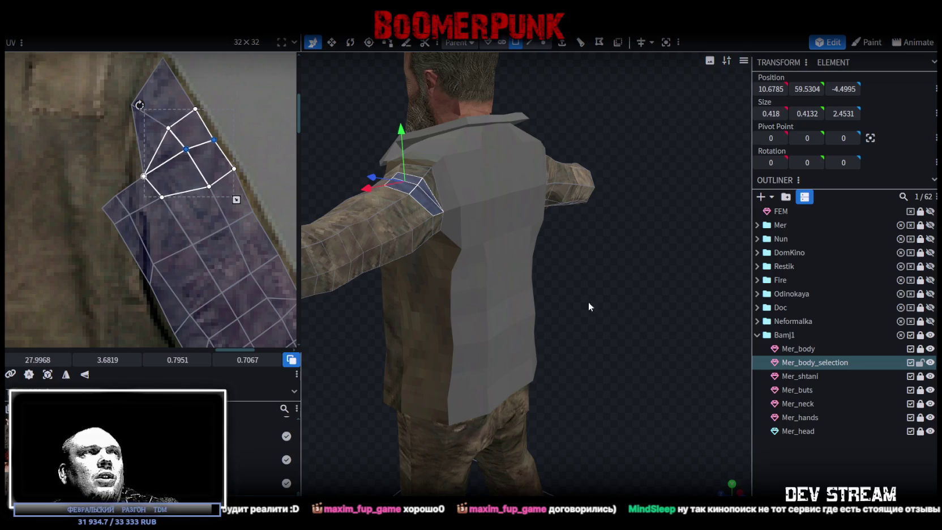
Drag the shoulder faces' UV corners and vertices onto the jacket sleeve in the UV editor
drag(588, 306, 360, 199)
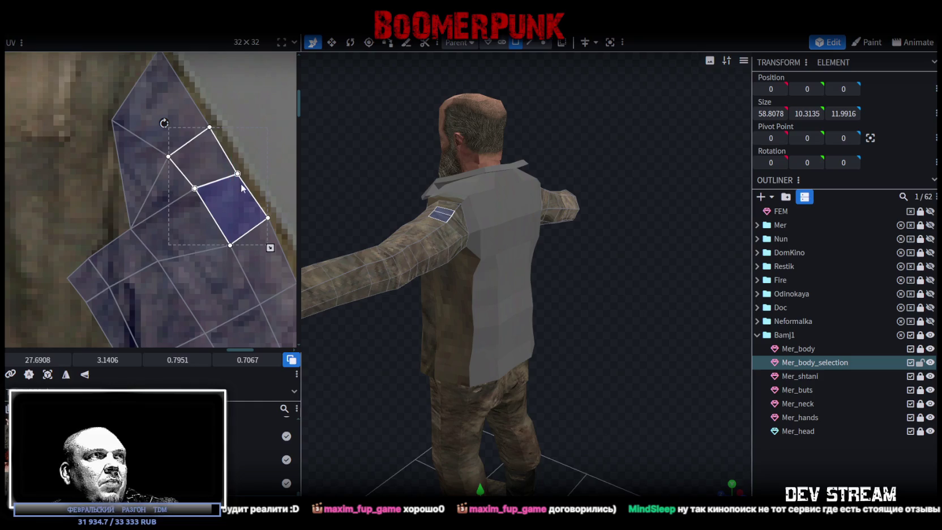
click(237, 173)
drag(237, 173, 231, 163)
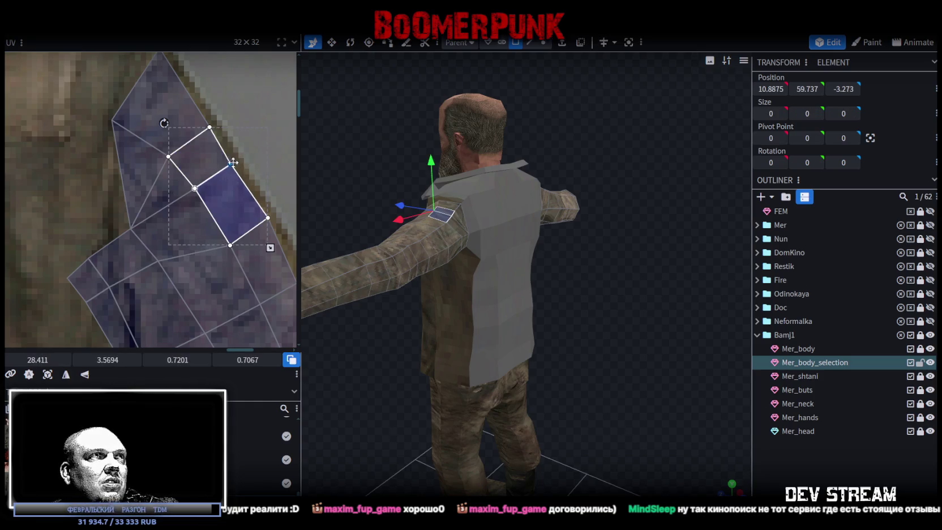
click(173, 137)
shift+click(144, 159)
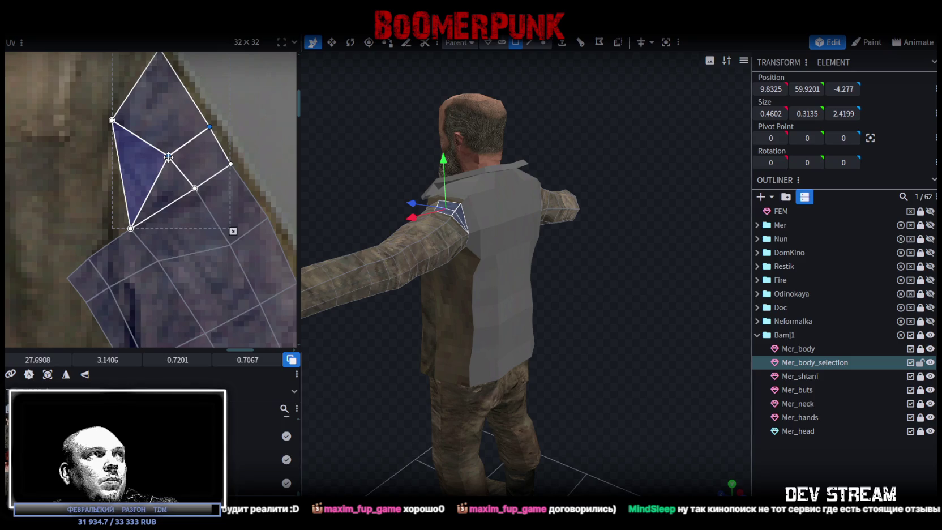
scroll(168, 164, down, 1)
scroll(168, 181, down, 1)
scroll(168, 181, up, 2)
click(130, 188)
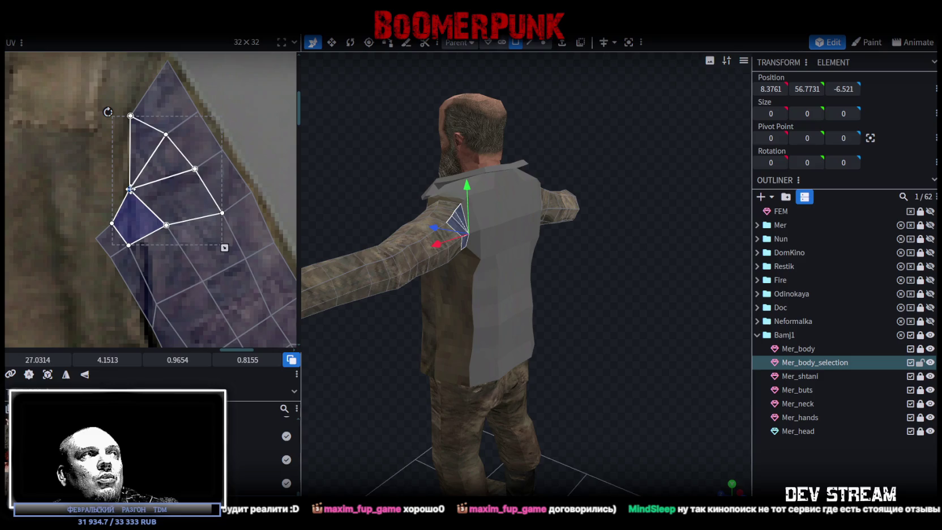
scroll(130, 189, down, 1)
scroll(131, 189, down, 1)
Deselect Mer_body_selection and orbit the character round to a front view
drag(605, 304, 495, 270)
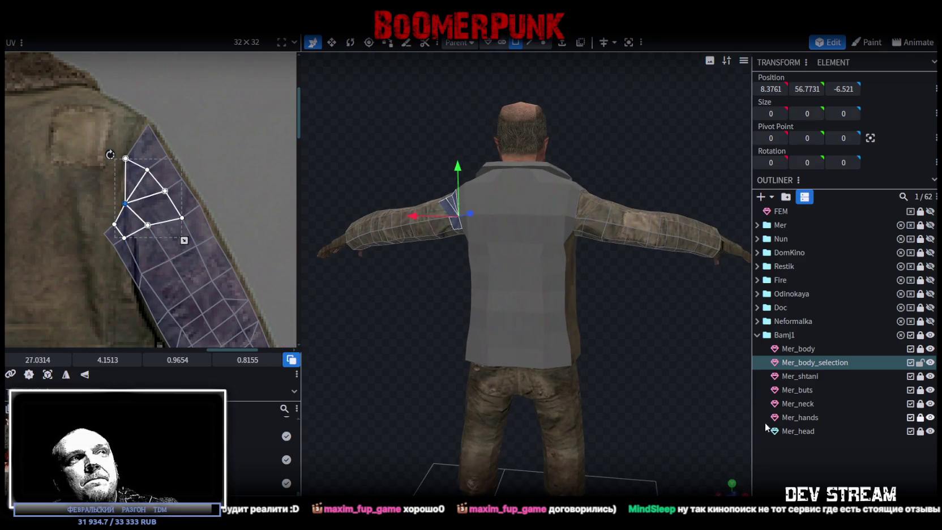
click(697, 372)
drag(422, 296, 489, 311)
mouse_move(492, 248)
mouse_down()
mouse_move(358, 175)
mouse_move(595, 159)
mouse_up()
mouse_move(586, 309)
mouse_down()
mouse_move(603, 282)
mouse_move(537, 307)
mouse_move(565, 293)
mouse_up()
scroll(566, 293, up, 2)
Inspect the legs' texture from below and save the project with Ctrl+S
scroll(606, 266, up, 2)
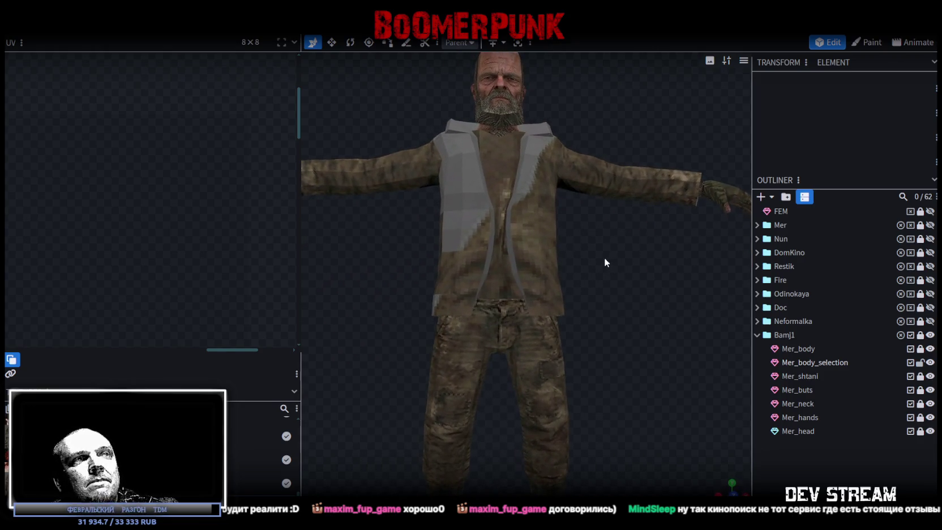
scroll(626, 319, up, 2)
right_drag(625, 320, 586, 242)
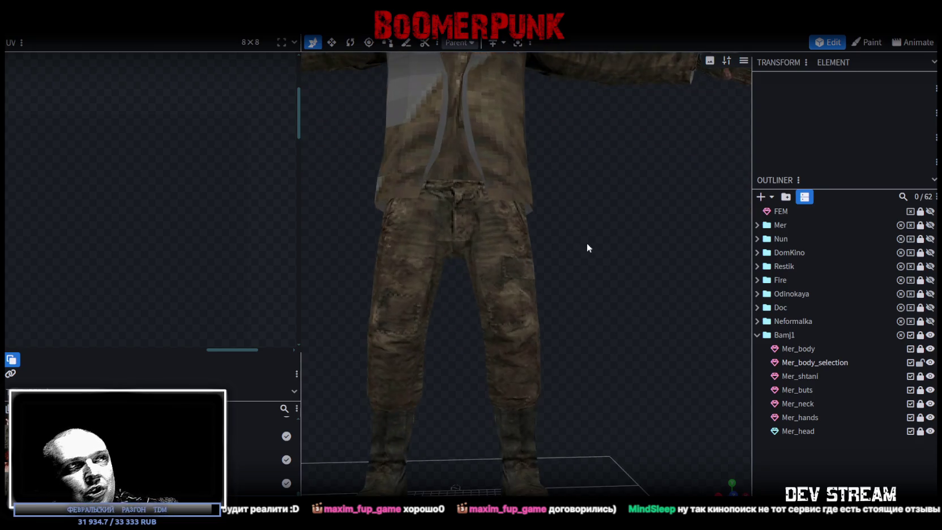
mouse_move(586, 248)
mouse_down()
mouse_move(356, 253)
mouse_move(603, 261)
mouse_move(578, 296)
mouse_move(541, 300)
mouse_move(556, 339)
mouse_move(485, 318)
mouse_move(543, 316)
mouse_up()
scroll(604, 261, down, 3)
scroll(543, 314, up, 2)
scroll(562, 304, up, 1)
scroll(554, 300, up, 1)
key(ctrl+s)
scroll(552, 297, down, 2)
mouse_move(579, 290)
mouse_down()
mouse_move(564, 317)
mouse_move(511, 335)
mouse_move(593, 310)
mouse_up()
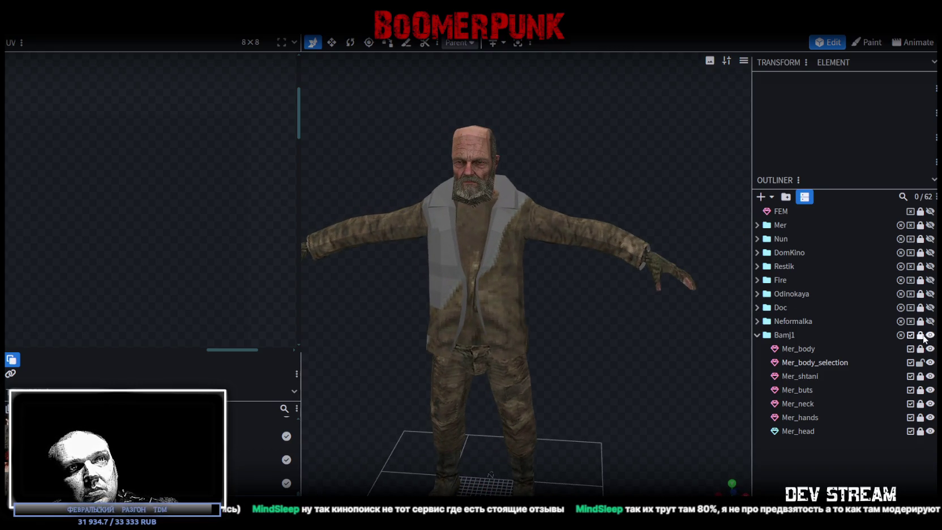
Lock Mer_body_selection, switch to Mer_body and select the collar face under the beard
click(921, 363)
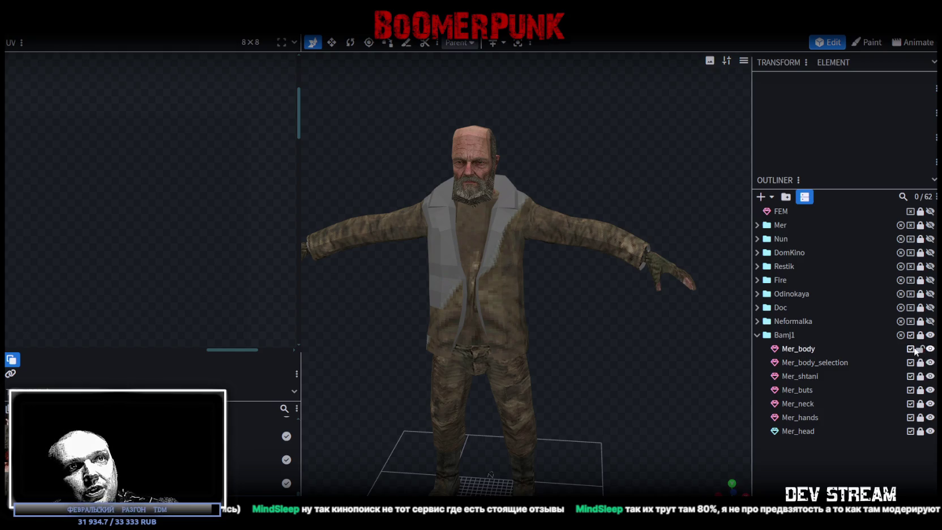
click(789, 347)
mouse_move(596, 309)
mouse_down()
mouse_move(574, 286)
mouse_move(621, 312)
mouse_move(597, 284)
mouse_up()
scroll(537, 214, up, 2)
scroll(479, 176, up, 2)
click(497, 178)
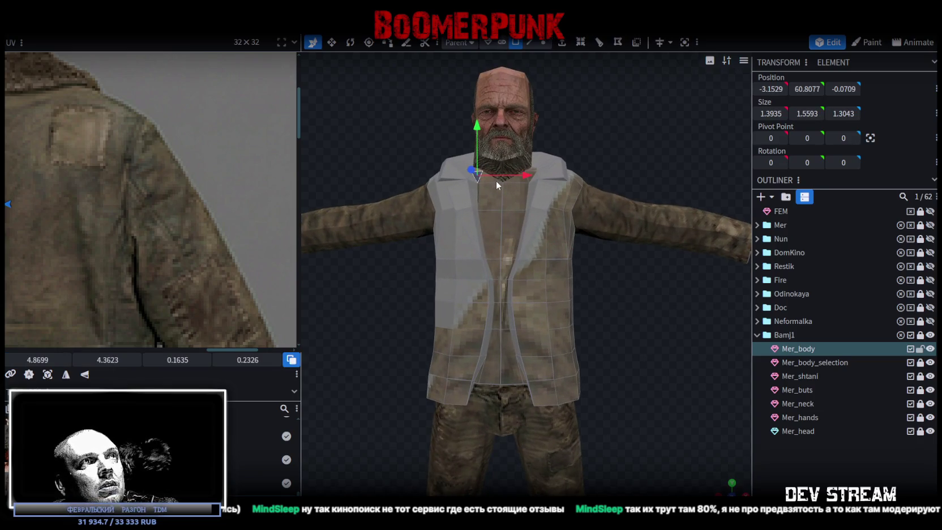
Add the chest faces running down the jacket's front centre to the selection
shift+click(512, 195)
shift+click(494, 225)
shift+click(492, 249)
shift+click(498, 271)
shift+click(496, 289)
shift+click(498, 314)
shift+click(499, 339)
shift+click(497, 364)
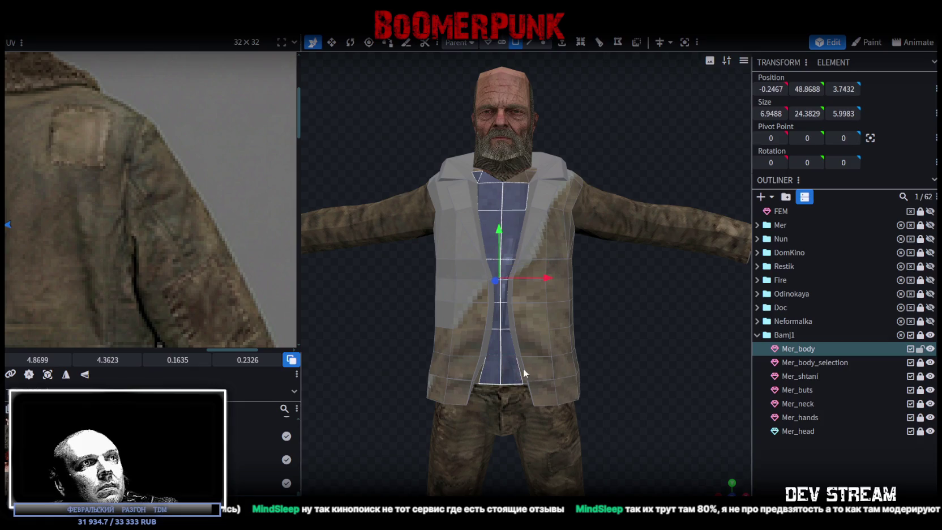
Add the lower row of front faces to the selection, viewed from below
drag(517, 376, 641, 254)
scroll(660, 265, up, 3)
scroll(660, 264, up, 2)
shift+click(534, 210)
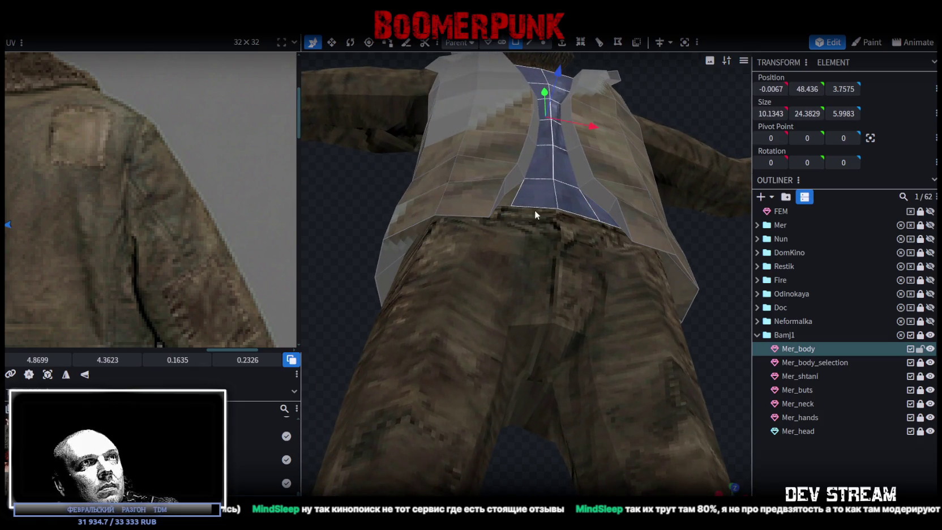
shift+click(506, 202)
scroll(717, 292, down, 3)
mouse_move(686, 253)
mouse_down()
mouse_move(662, 250)
mouse_move(676, 413)
mouse_move(644, 416)
mouse_up()
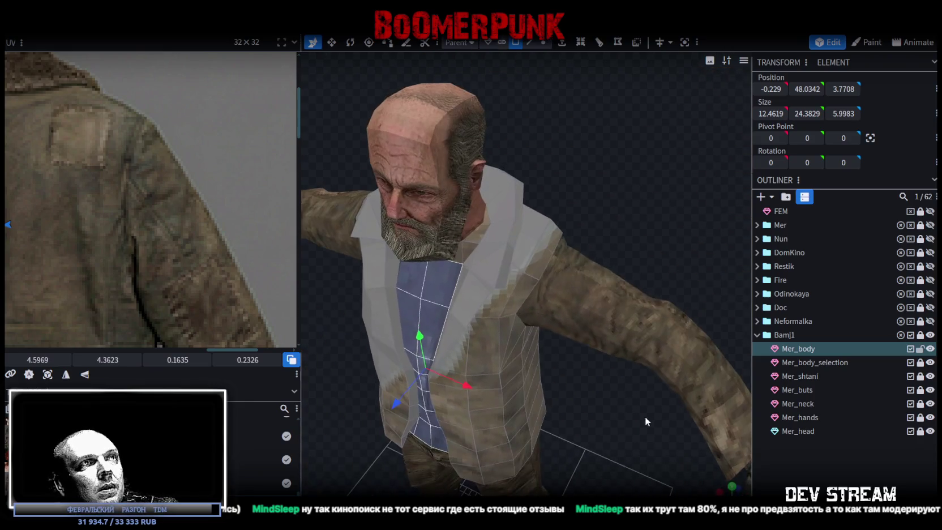
drag(617, 221, 602, 247)
scroll(601, 247, up, 5)
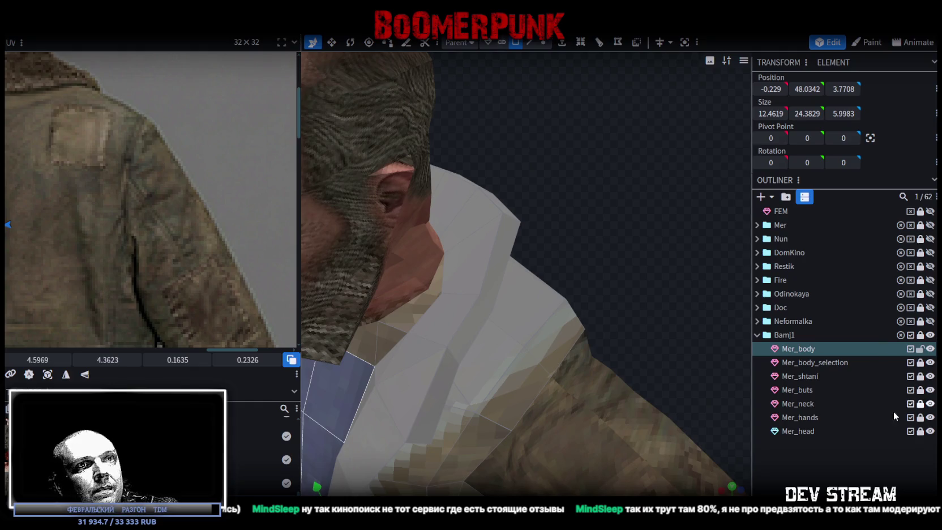
Hide Mer_neck and Mer_head, add the three inner collar faces, and snap to front view
click(930, 403)
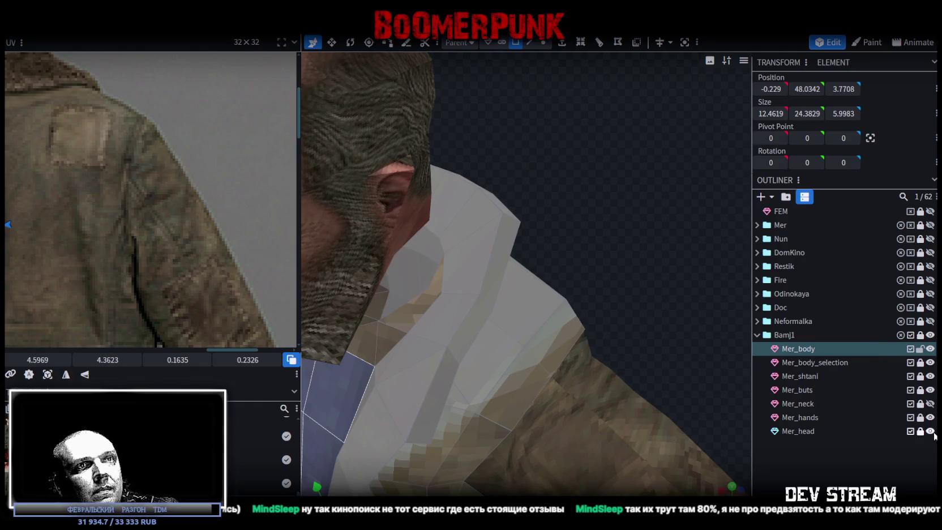
click(929, 431)
drag(635, 245, 620, 255)
shift+click(431, 333)
shift+click(448, 296)
shift+click(590, 362)
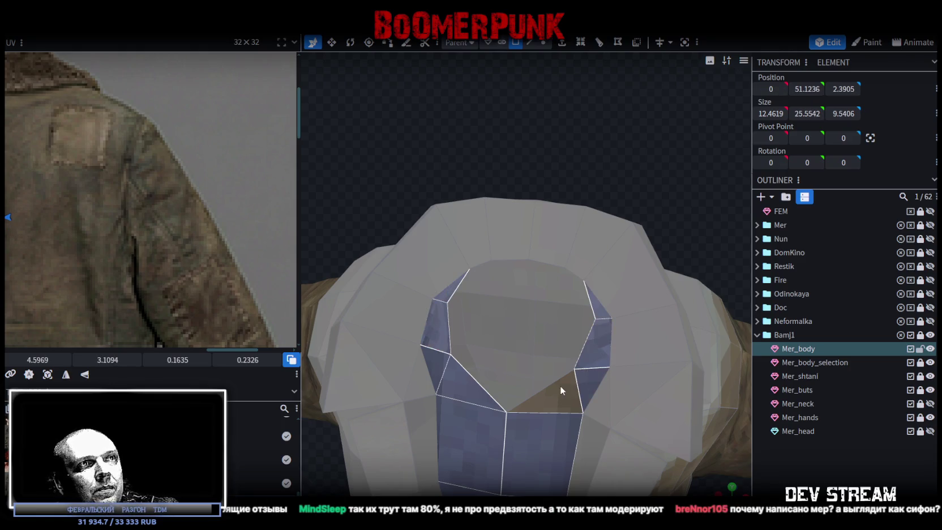
key(KP_1)
scroll(721, 462, down, 3)
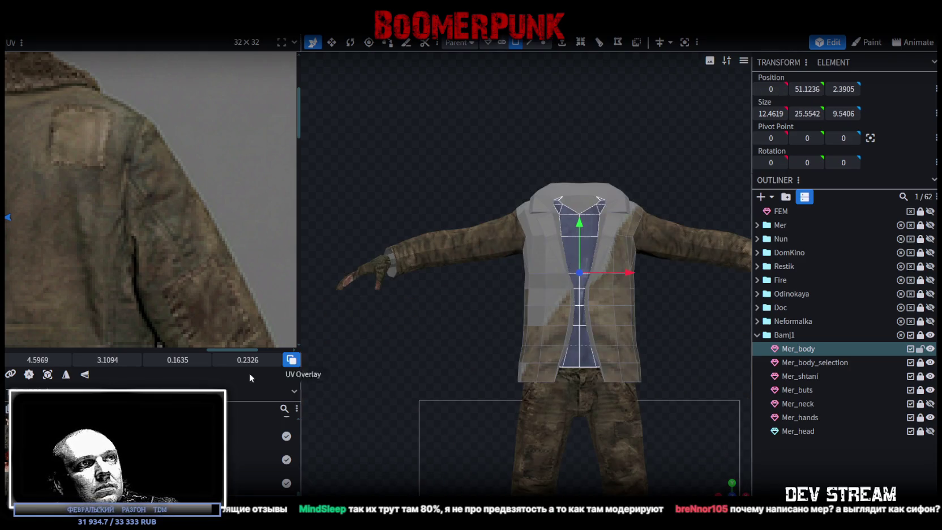
Shrink the selected front-strip UV island and move it over the jacket's opening
scroll(68, 300, down, 5)
scroll(91, 307, down, 2)
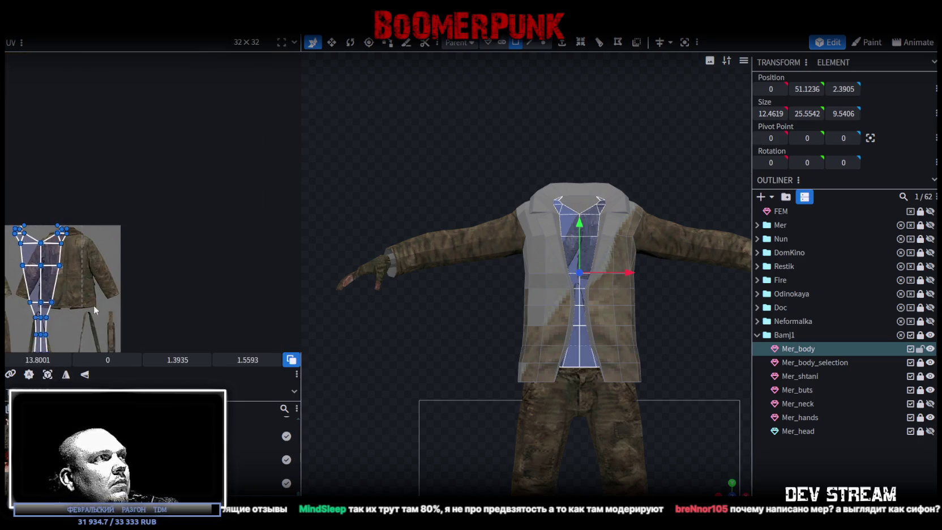
middle_drag(91, 308, 231, 205)
drag(222, 293, 168, 177)
scroll(157, 181, up, 2)
scroll(157, 181, up, 2)
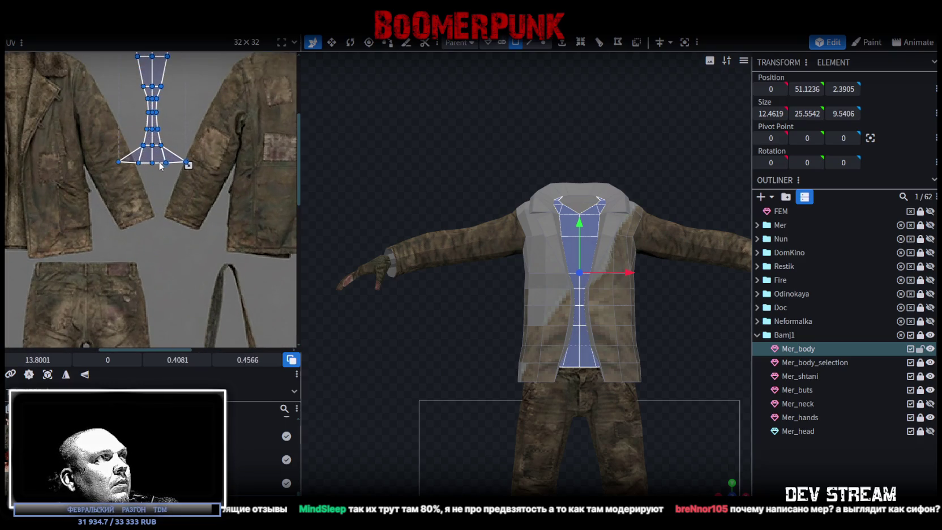
drag(153, 141, 70, 219)
middle_drag(70, 219, 225, 306)
scroll(224, 305, up, 2)
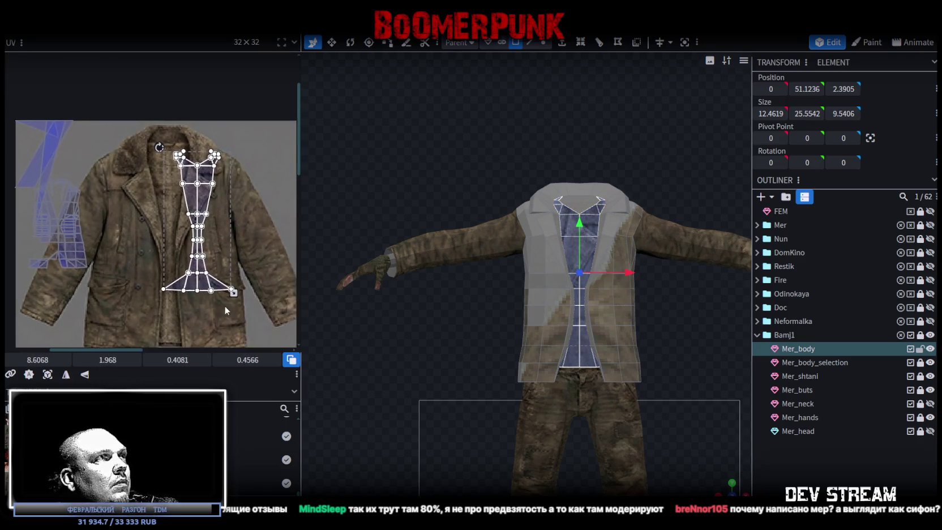
scroll(180, 239, up, 2)
drag(203, 258, 164, 244)
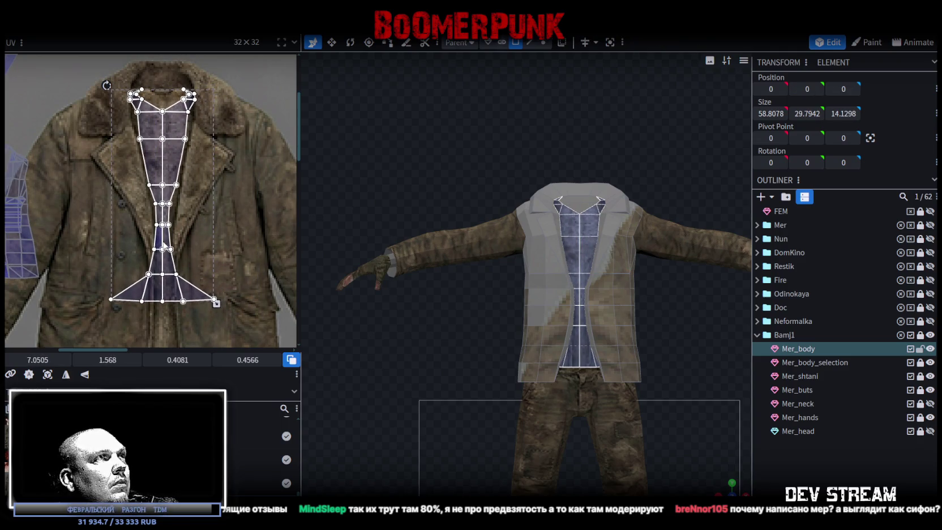
drag(220, 303, 214, 217)
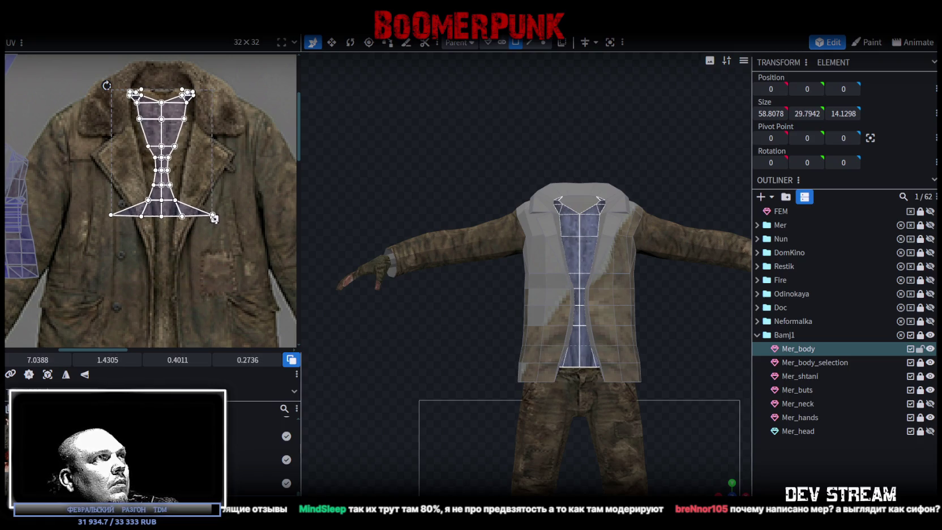
Fine-tune the island: nudge it right, make it narrower and centre it on the opening
scroll(186, 175, up, 1)
scroll(184, 175, up, 1)
scroll(180, 200, up, 1)
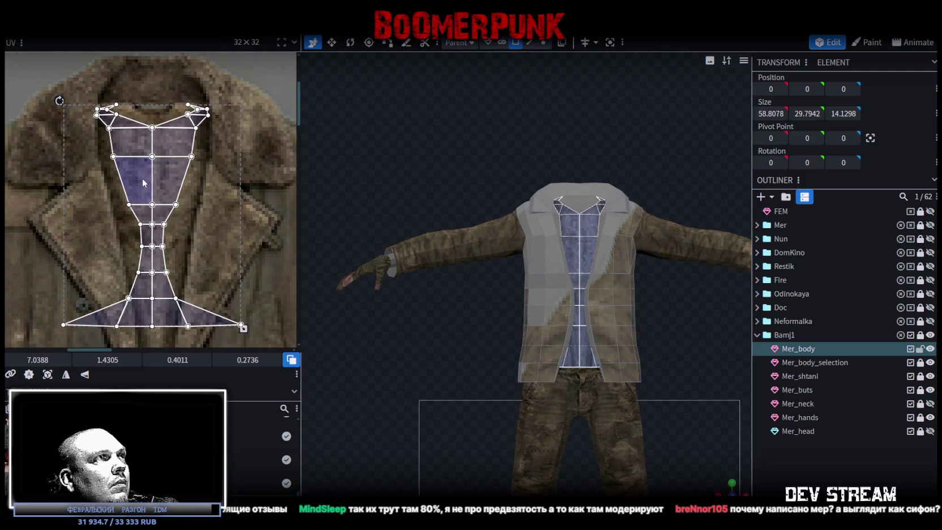
key(Right)
key(Right)
drag(249, 330, 234, 329)
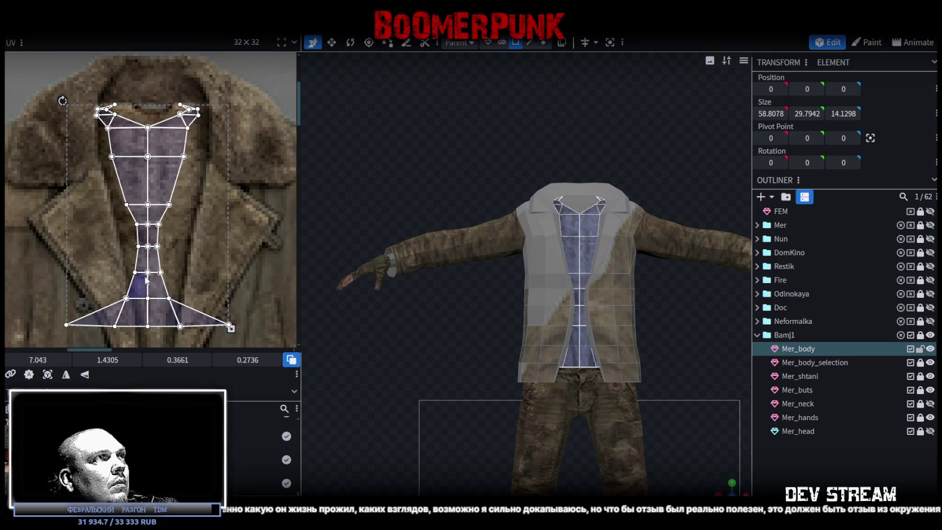
drag(144, 276, 151, 279)
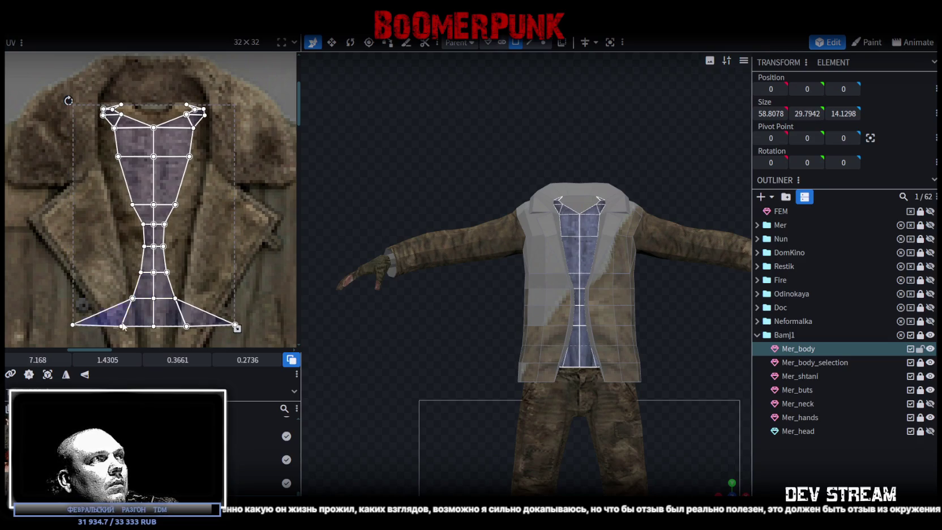
scroll(125, 328, down, 1)
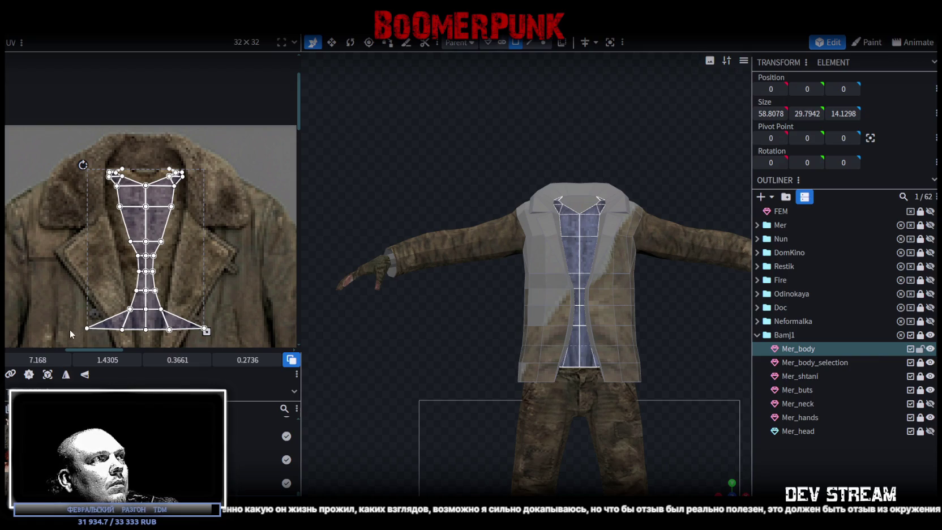
scroll(128, 312, down, 1)
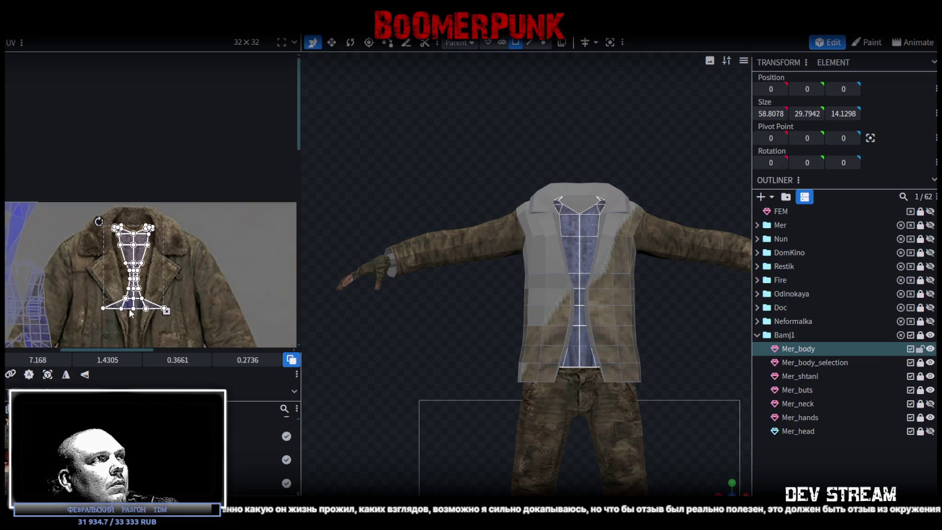
scroll(129, 313, up, 1)
Move the bottom UV strip up toward the collar, rotate it upright, and clear the selection
click(160, 292)
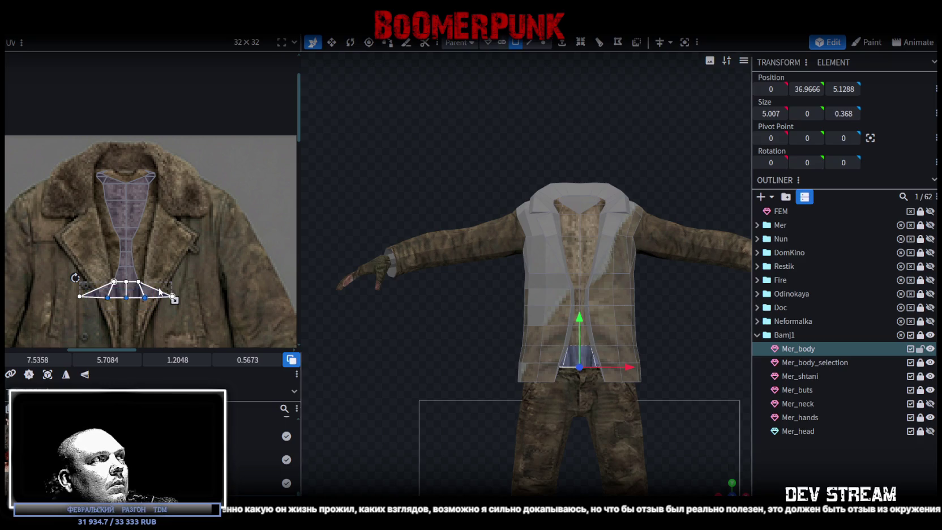
drag(160, 293, 173, 237)
right_click(162, 217)
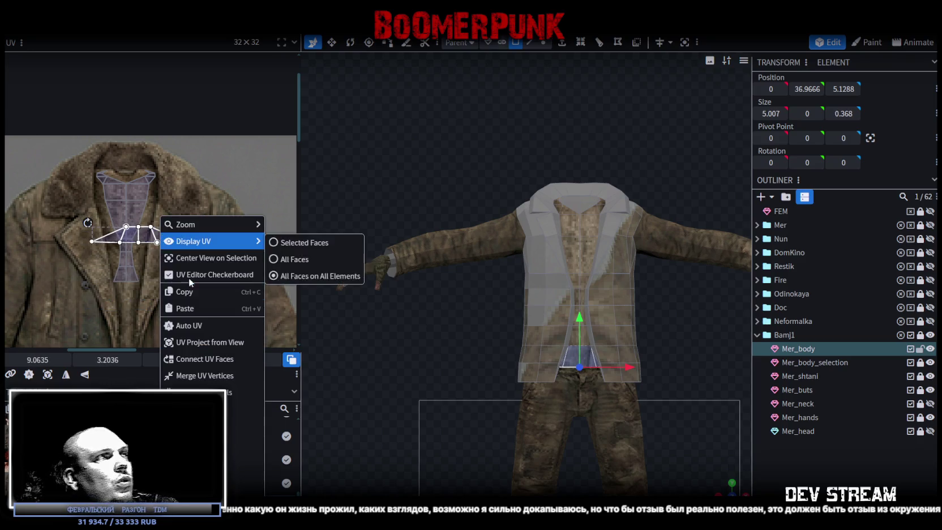
click(195, 392)
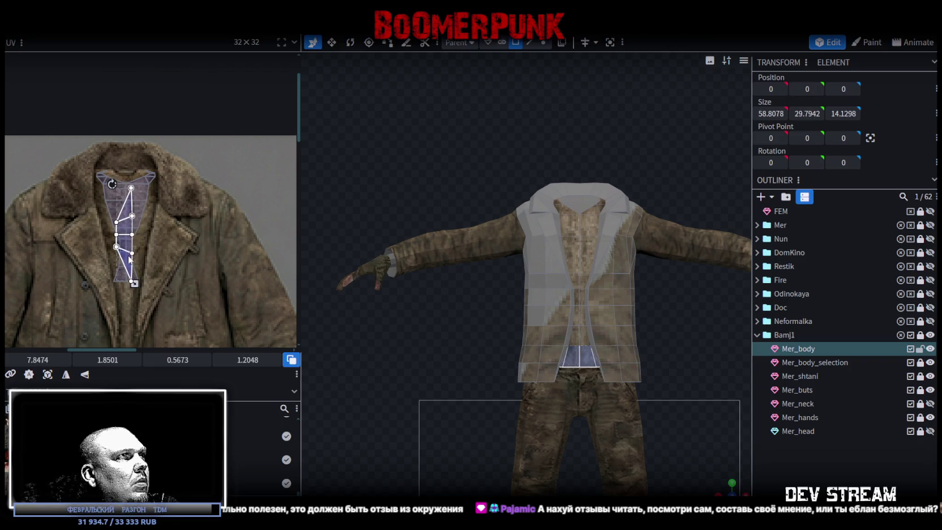
click(852, 472)
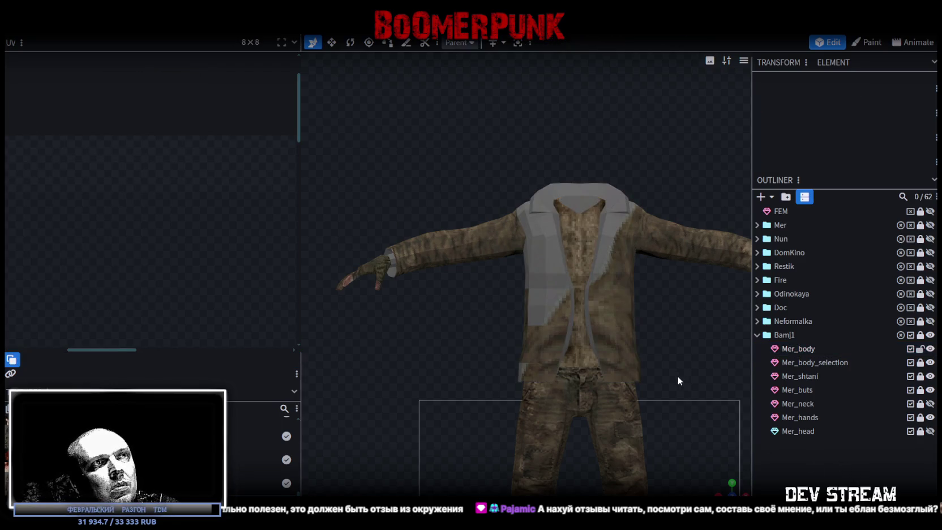
Select Mer_body's chest faces and project them from view as one UV island
mouse_move(678, 375)
mouse_down()
mouse_move(623, 294)
mouse_move(592, 382)
mouse_up()
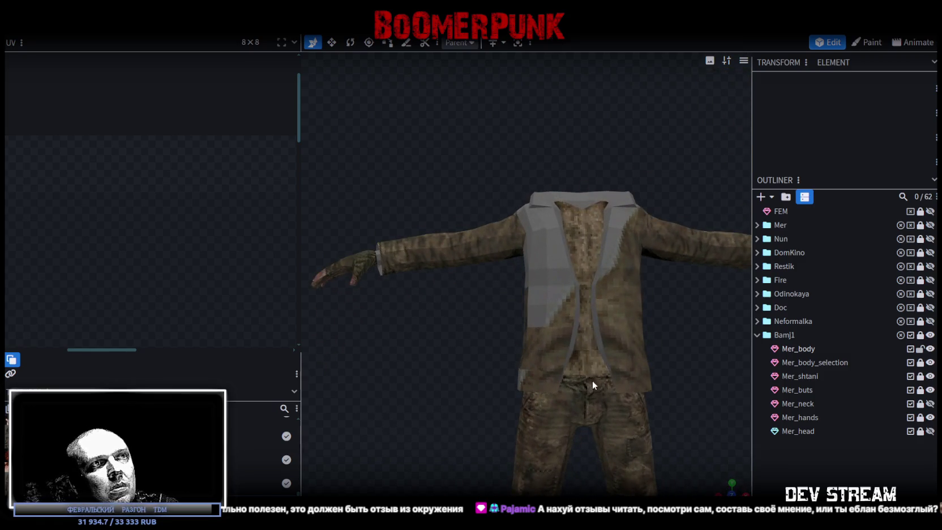
click(592, 380)
drag(82, 167, 182, 288)
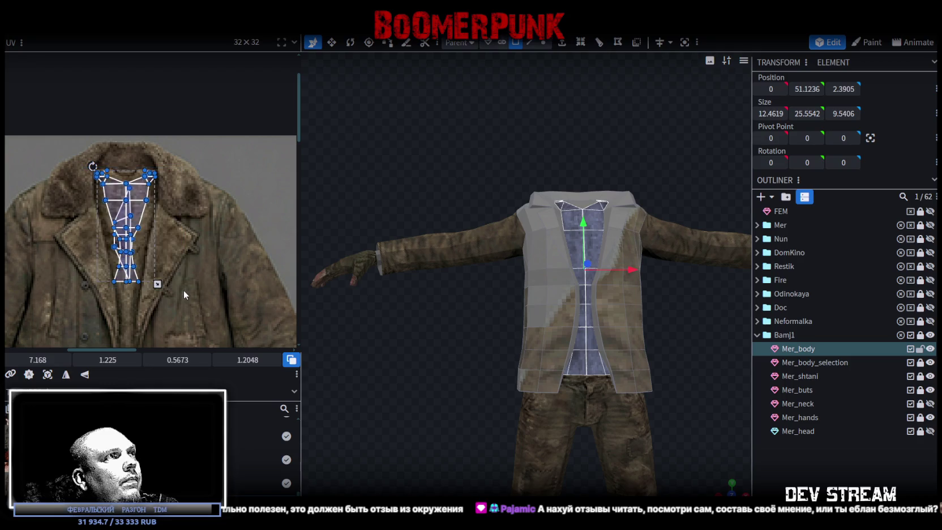
scroll(193, 294, down, 5)
scroll(146, 146, up, 3)
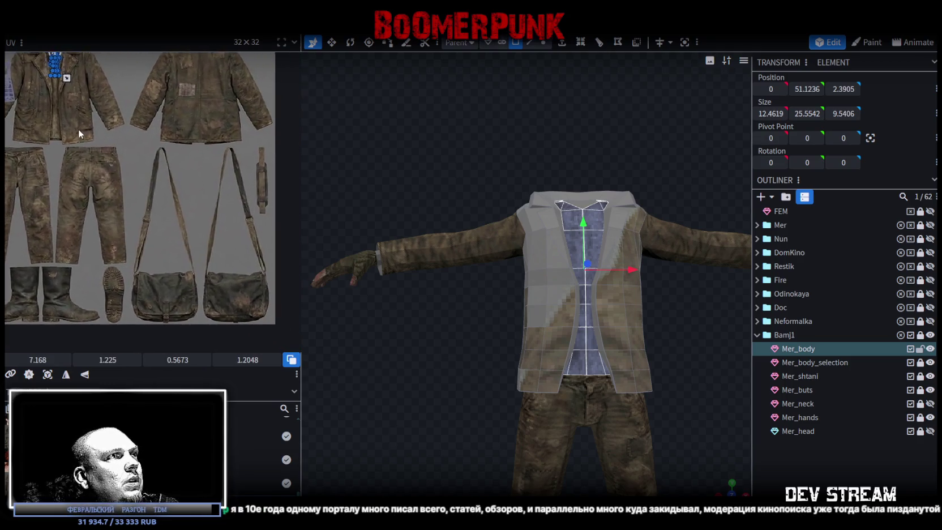
scroll(103, 153, up, 2)
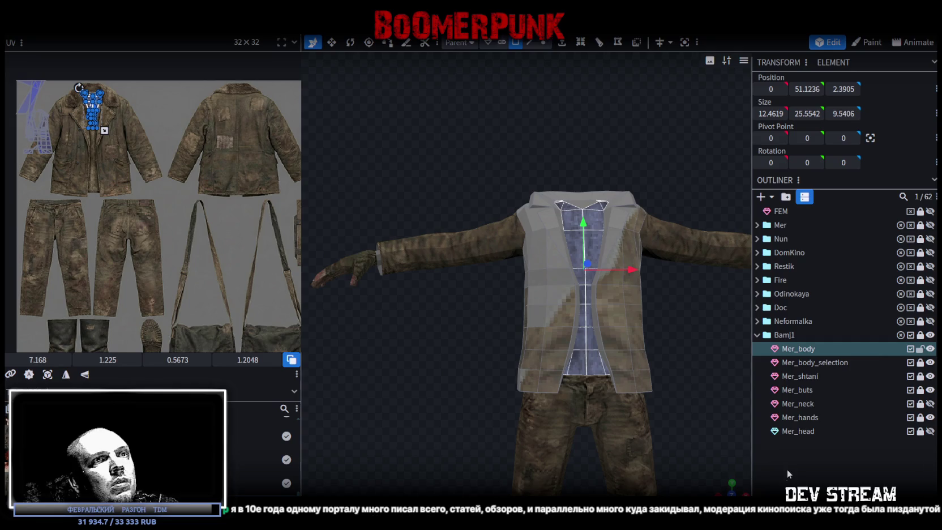
key(s)
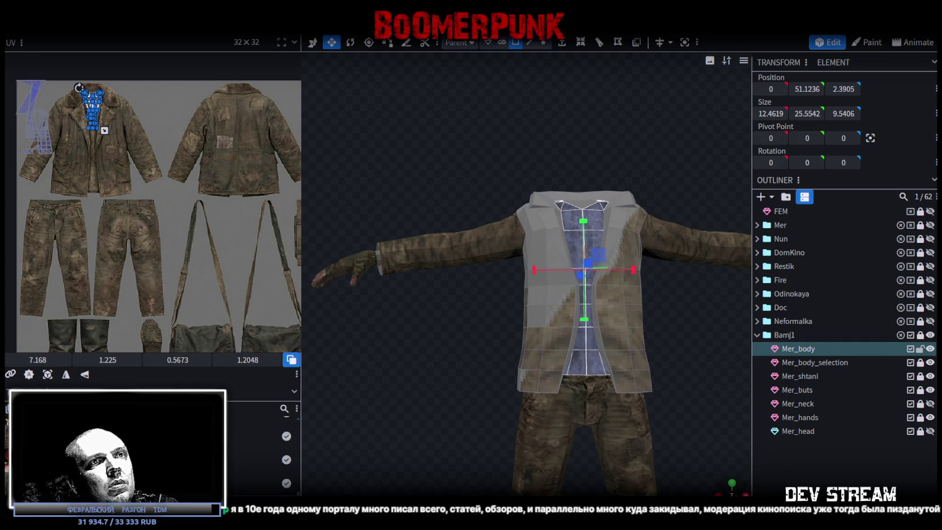
click(48, 374)
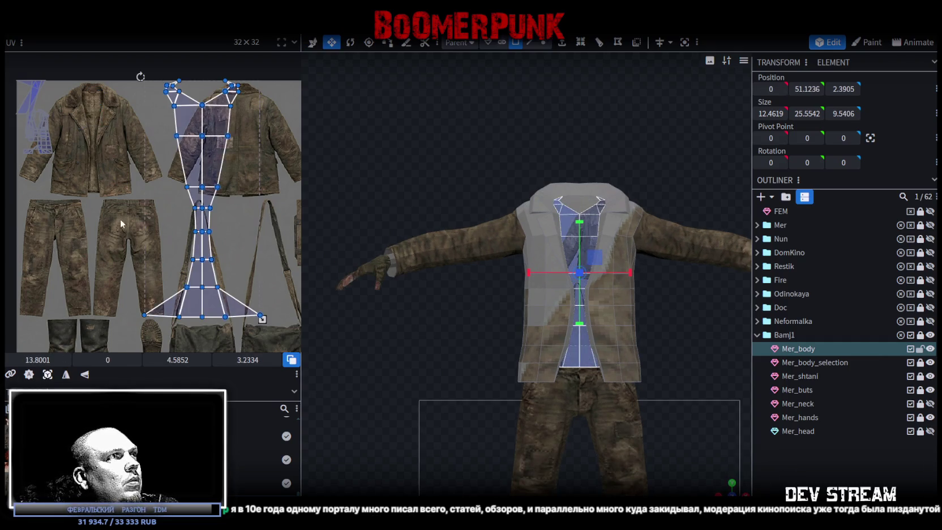
Shrink the chest UV island and place it onto the right bag of the texture
mouse_move(261, 316)
mouse_down()
mouse_move(199, 265)
mouse_move(170, 153)
mouse_move(215, 243)
mouse_up()
scroll(260, 259, up, 2)
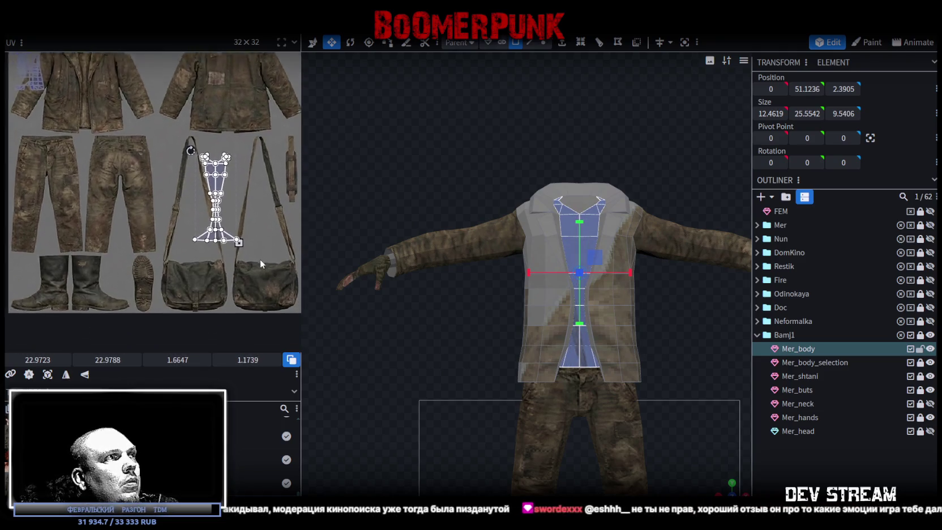
scroll(245, 238, up, 2)
scroll(250, 238, up, 1)
scroll(238, 243, down, 1)
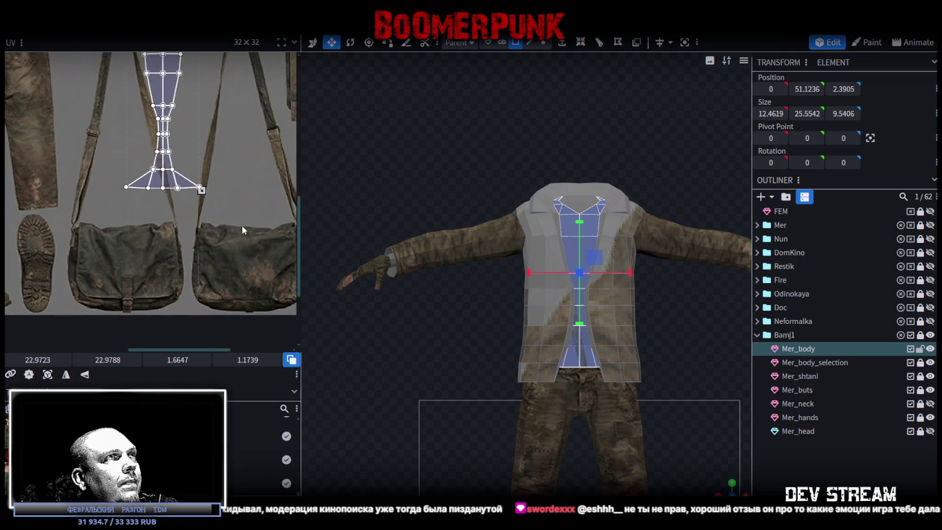
scroll(241, 225, down, 1)
mouse_move(197, 193)
mouse_down()
mouse_move(253, 292)
mouse_move(287, 226)
mouse_move(253, 283)
mouse_up()
scroll(253, 284, up, 3)
scroll(253, 272, up, 2)
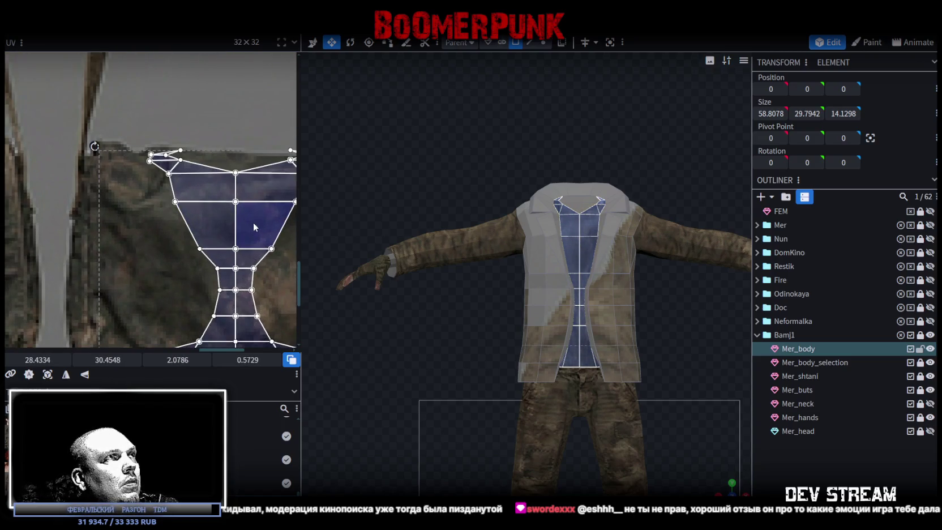
scroll(255, 245, down, 5)
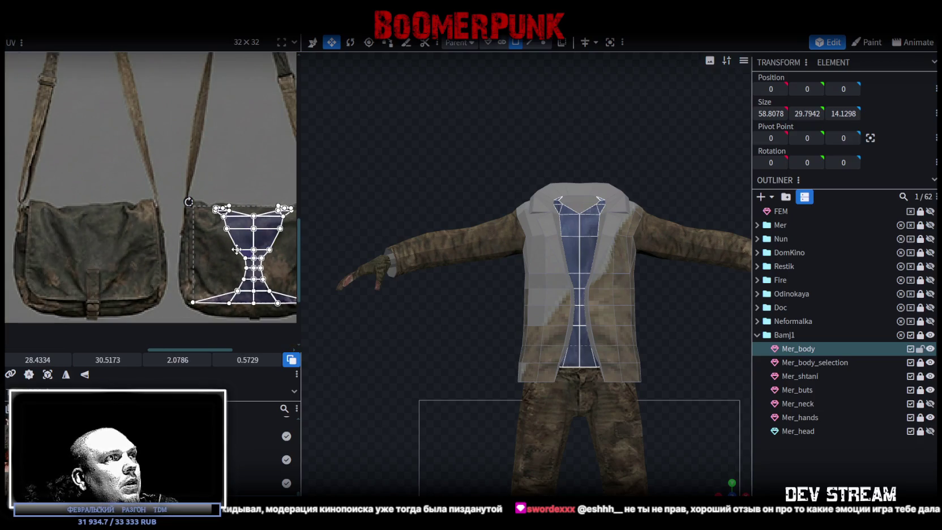
scroll(175, 213, up, 1)
scroll(227, 248, up, 2)
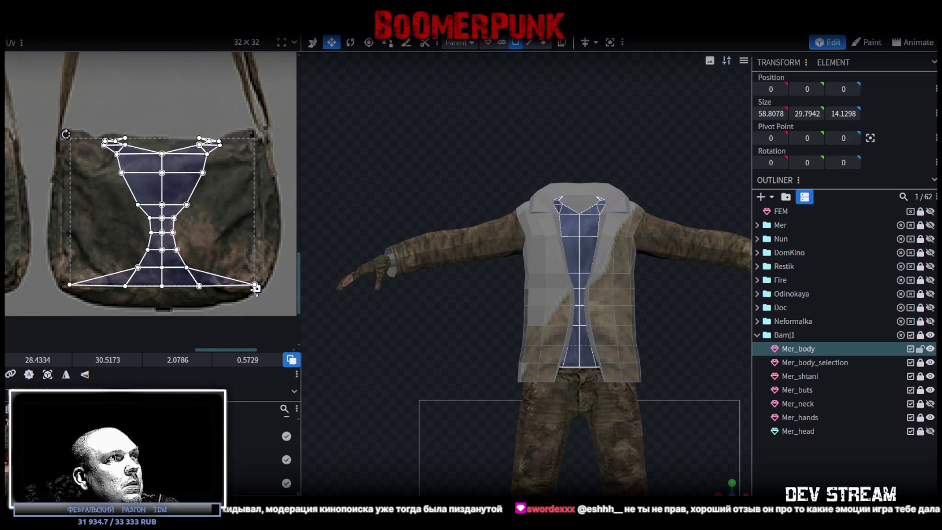
Stretch the island's bottom edge down slightly, then deselect and unlock the Bamj1 group
drag(256, 288, 256, 296)
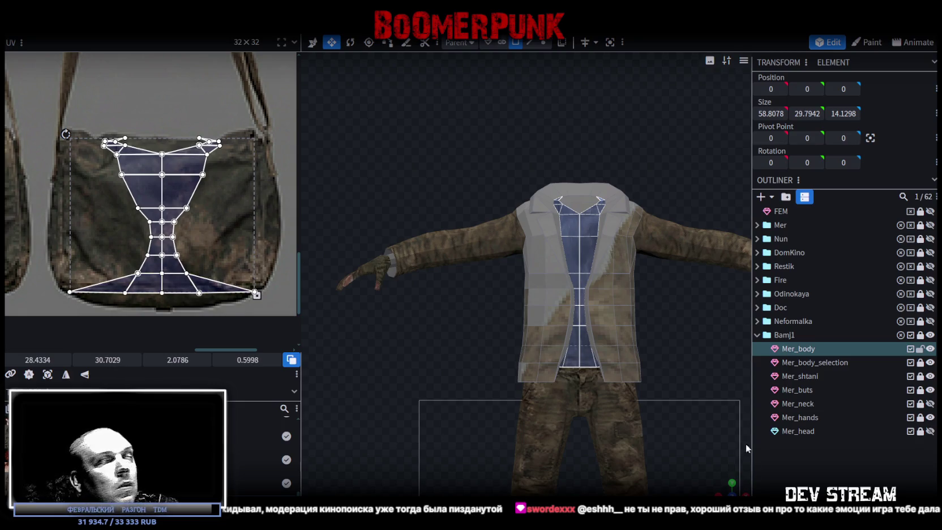
mouse_move(746, 448)
mouse_down()
mouse_move(653, 371)
mouse_move(637, 381)
mouse_move(677, 327)
mouse_move(686, 340)
mouse_up()
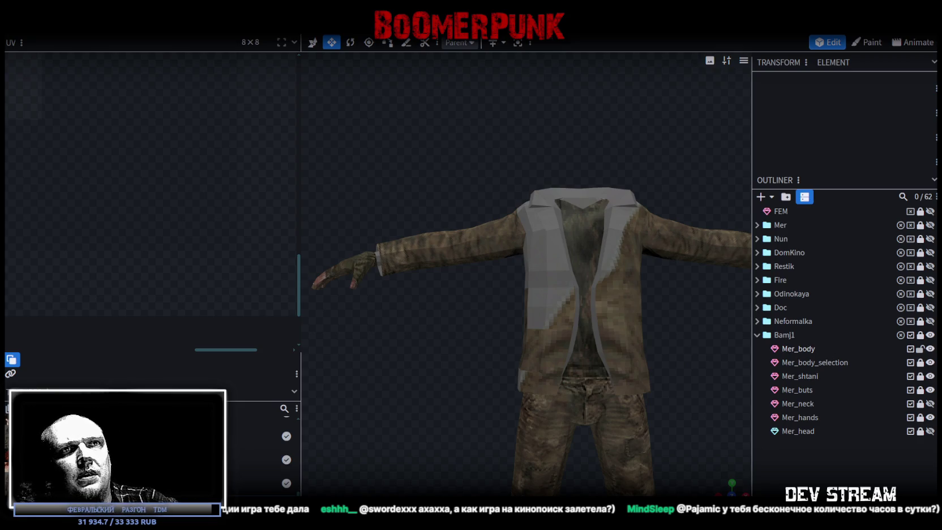
click(920, 335)
Rename Mer_body to Bamj1_body and give Mer_body_selection and Mer_shtani the Bamj1 prefix
double_click(792, 336)
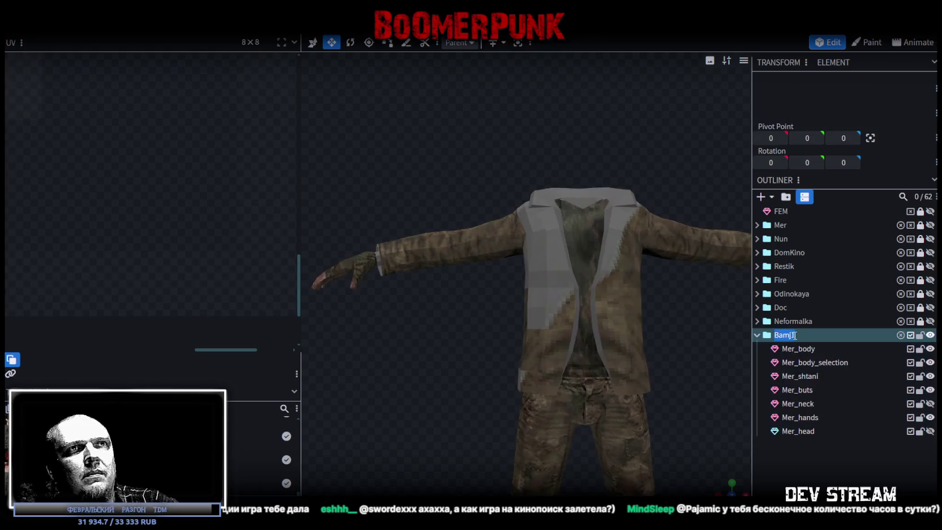
click(798, 348)
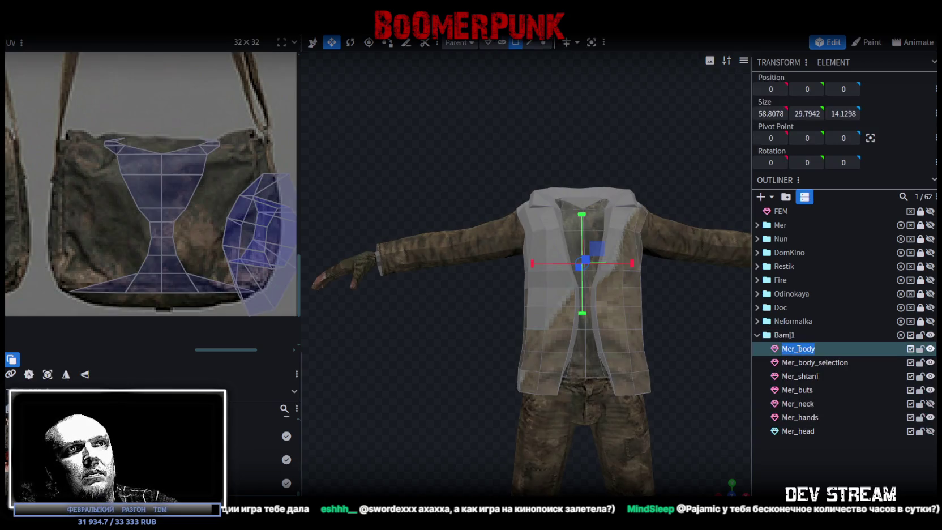
text(Bamj1_body)
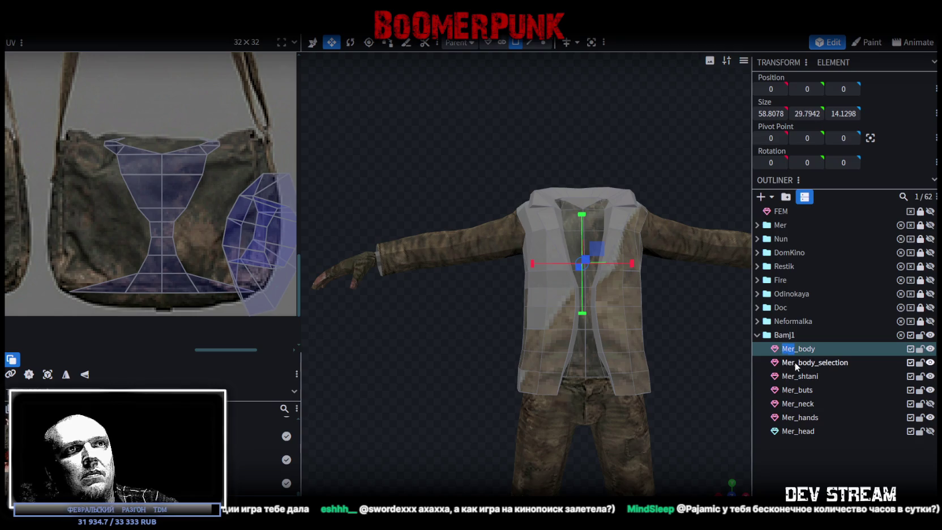
click(795, 362)
double_click(788, 363)
text(Bamj1)
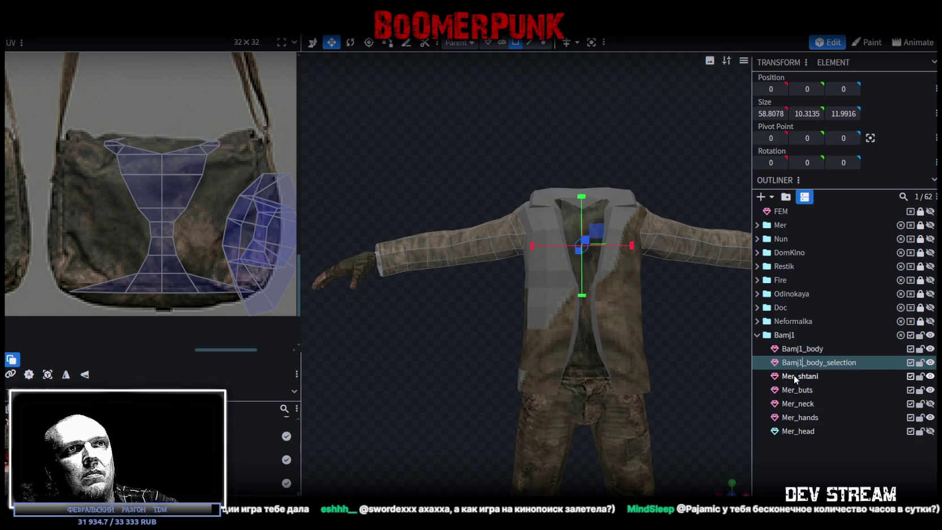
click(793, 375)
text(Bamj1)
Change the buts, neck, hands and head meshes to the Bamj1 prefix, then lock Bamj1
double_click(796, 389)
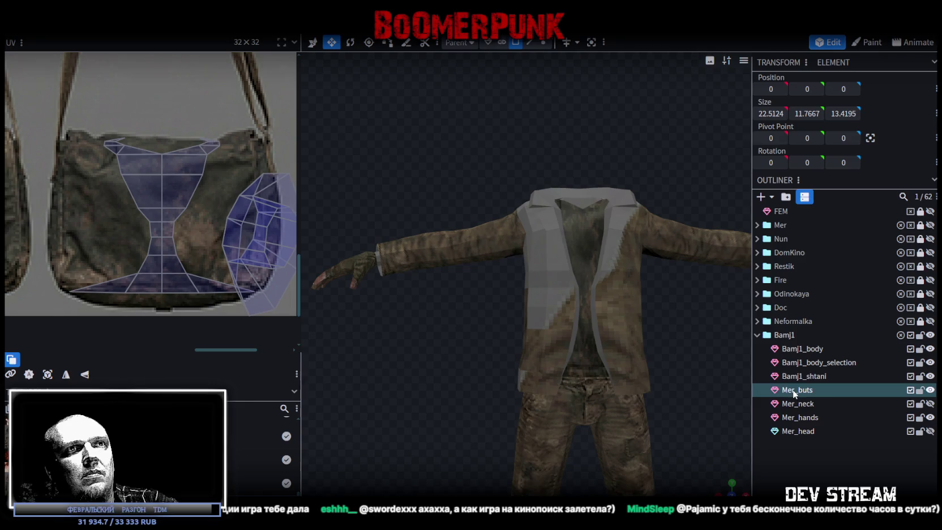
click(796, 390)
drag(796, 388, 782, 390)
text(Bamj1)
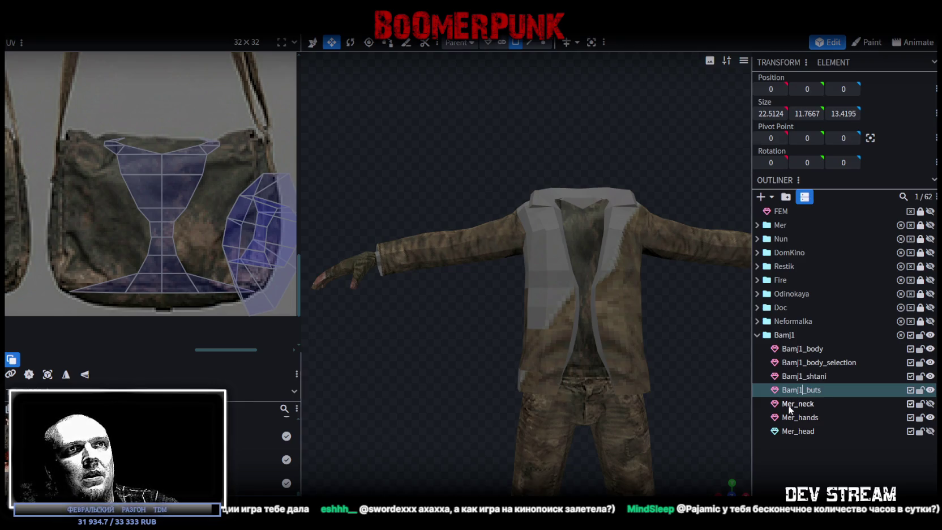
double_click(789, 403)
text(Bamj1)
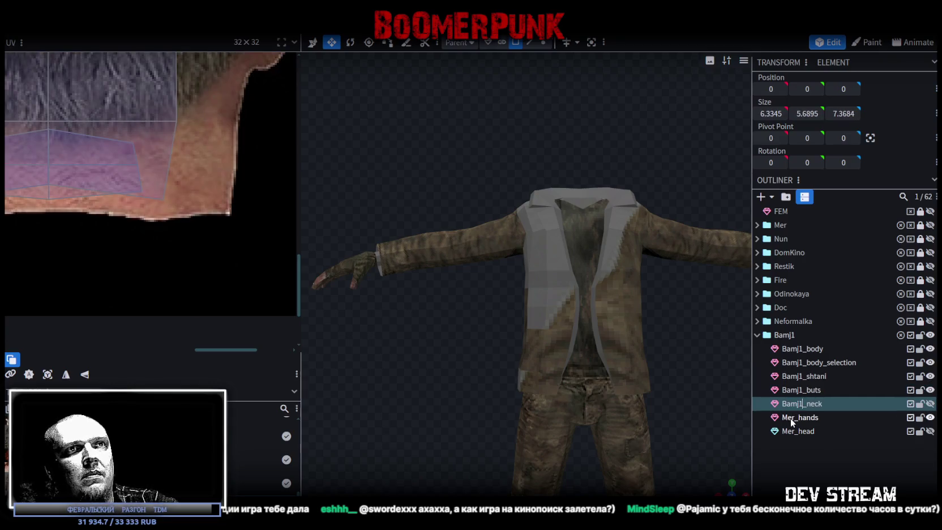
double_click(791, 418)
mouse_move(796, 417)
mouse_down()
mouse_move(782, 417)
mouse_move(783, 431)
mouse_up()
text(Bamj1)
double_click(790, 432)
text(Bamj1)
key(Return)
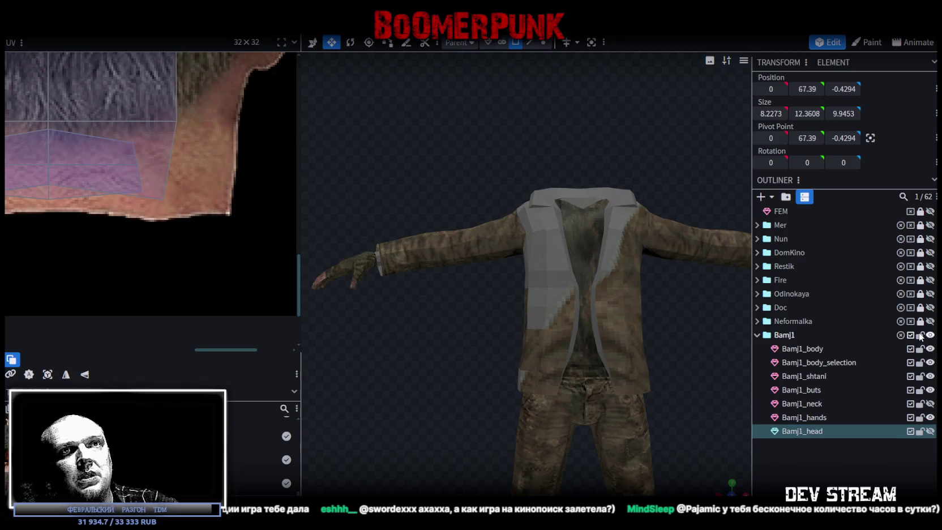
click(920, 335)
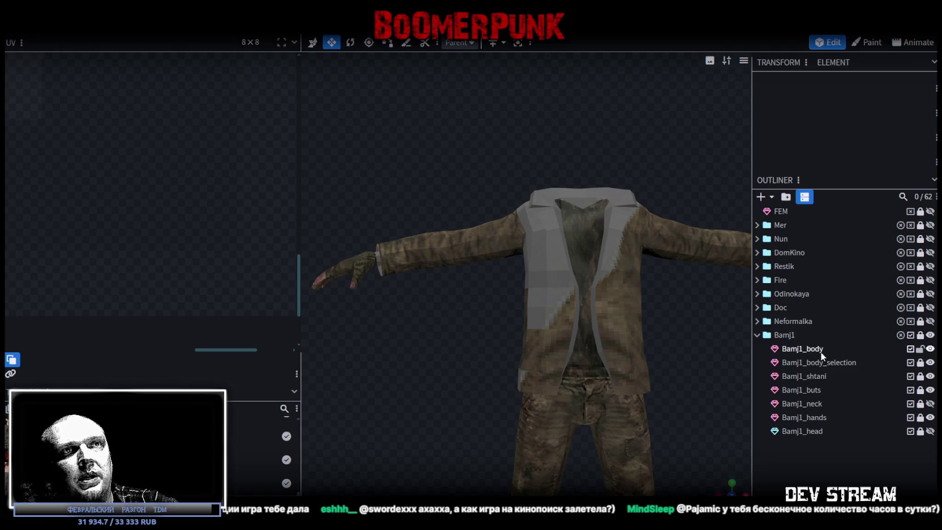
click(821, 351)
Turn to a near-front view, select the Bamj1_body jacket front and switch to edge selection mode
mouse_move(572, 155)
mouse_down()
mouse_move(610, 173)
mouse_move(570, 188)
mouse_up()
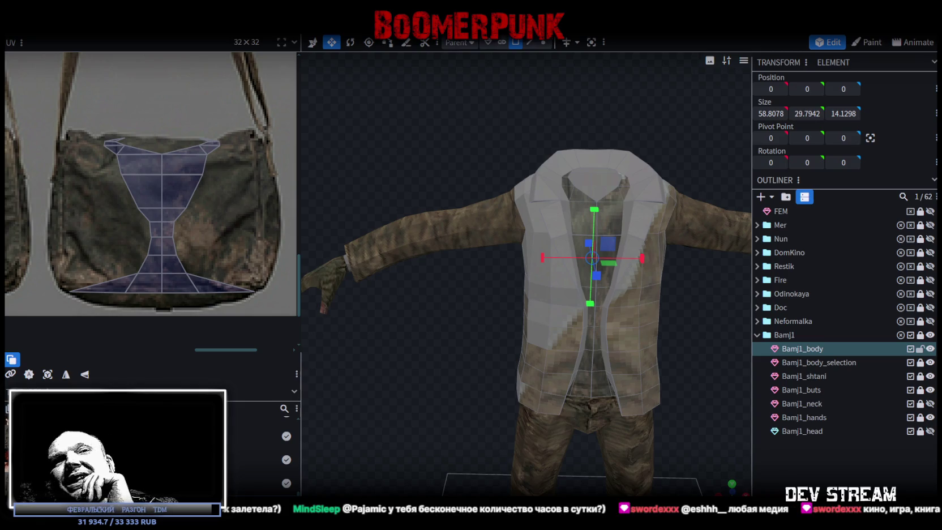
scroll(600, 361, up, 2)
mouse_move(693, 321)
mouse_down()
mouse_move(618, 319)
mouse_move(659, 302)
mouse_move(659, 317)
mouse_move(578, 267)
mouse_up()
click(577, 269)
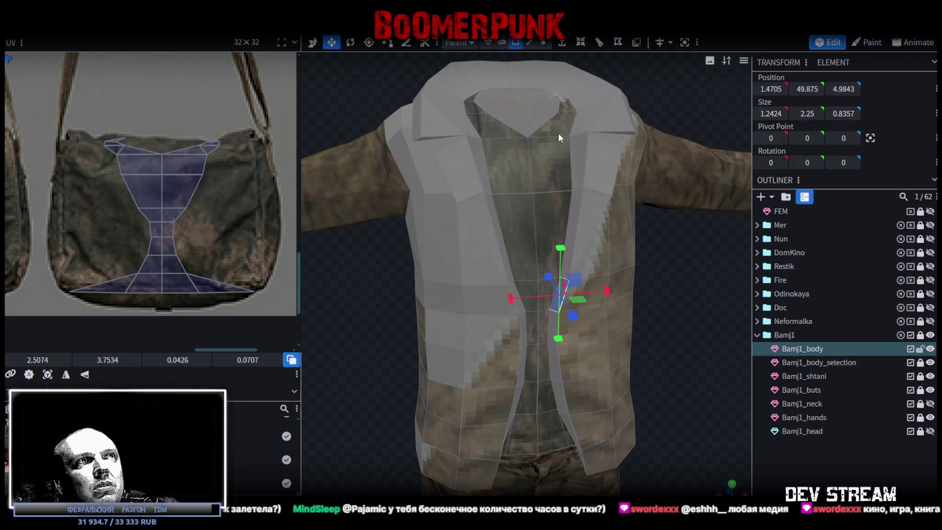
click(531, 42)
scroll(513, 272, up, 2)
Select both inner lapel edges and nudge them slightly along the X axis
click(506, 285)
click(582, 277)
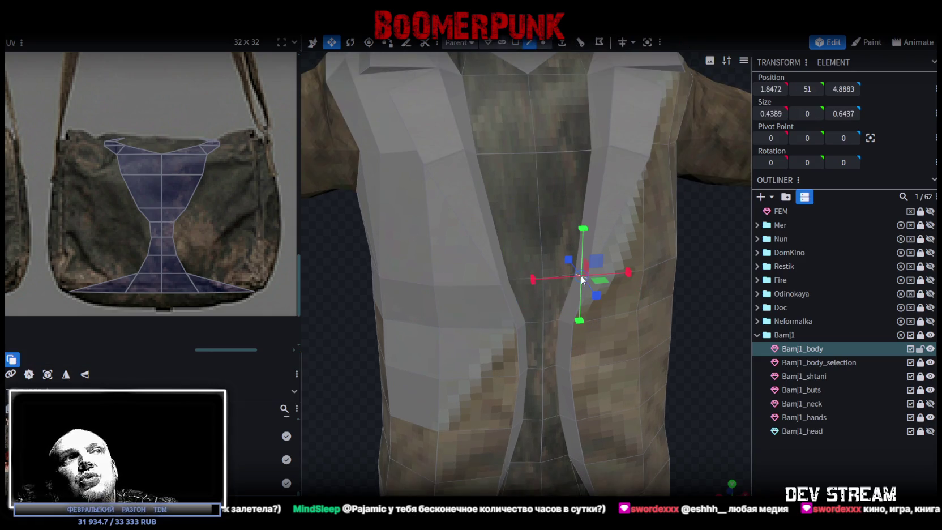
click(502, 281)
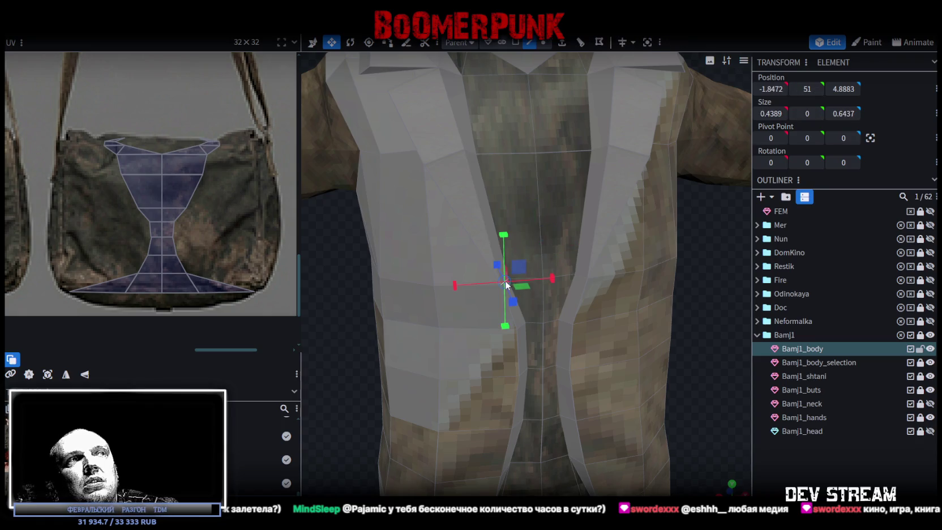
shift+click(578, 277)
drag(588, 274, 582, 278)
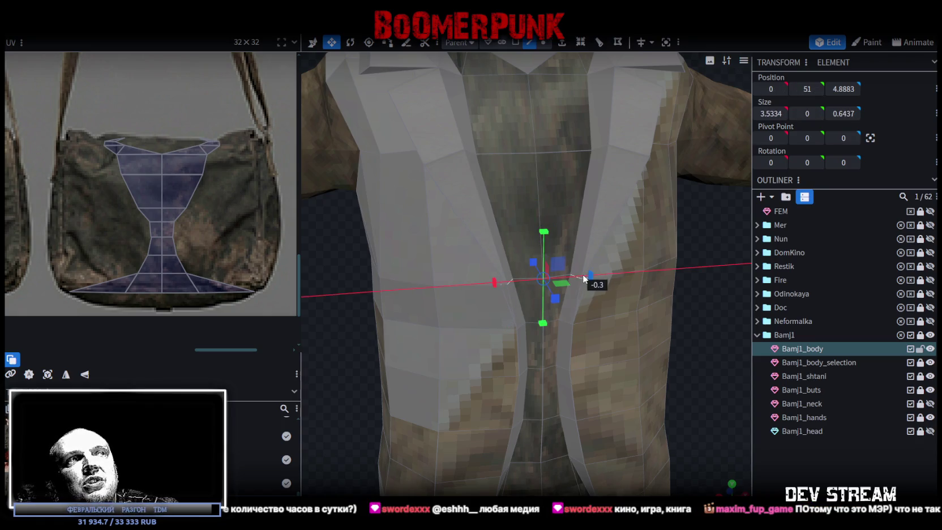
scroll(582, 278, down, 5)
drag(666, 305, 653, 269)
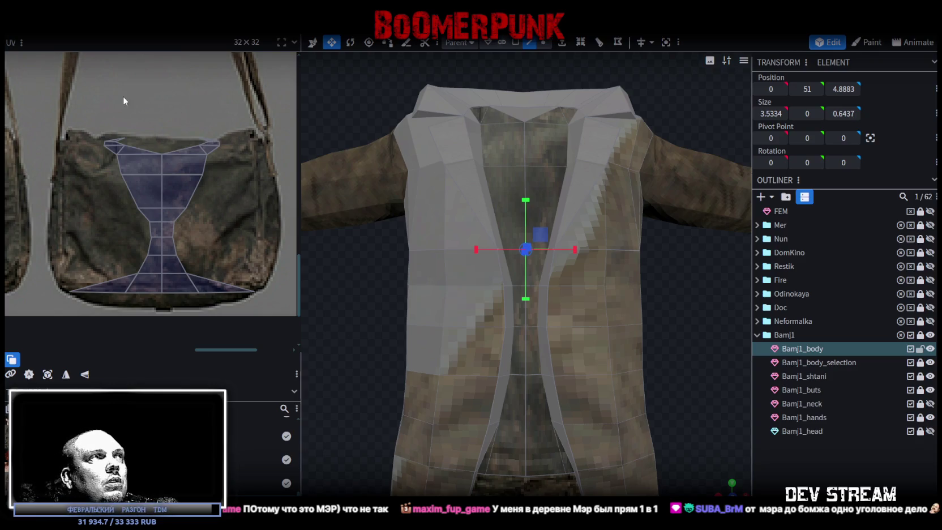
Box-select the upper faces of the jacket's UV island and shift them slightly right and down
drag(99, 103, 250, 181)
scroll(250, 181, up, 2)
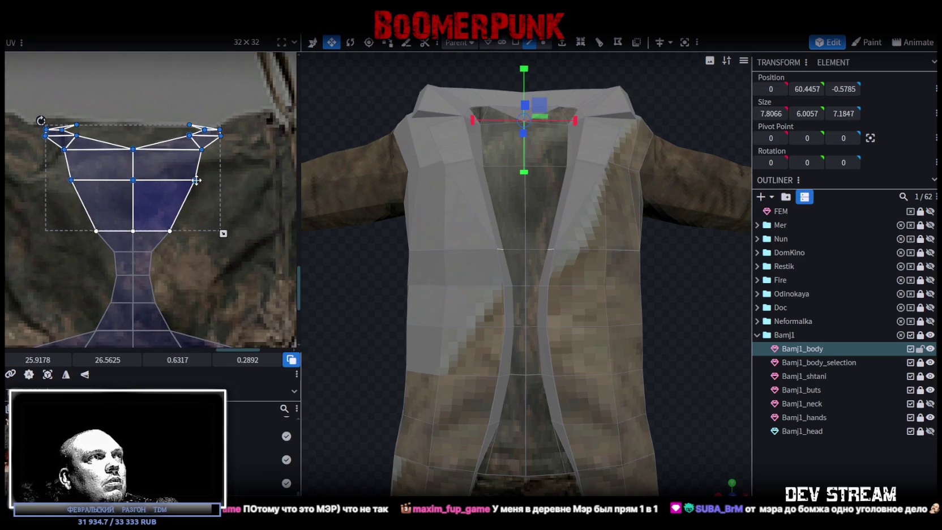
drag(195, 181, 198, 192)
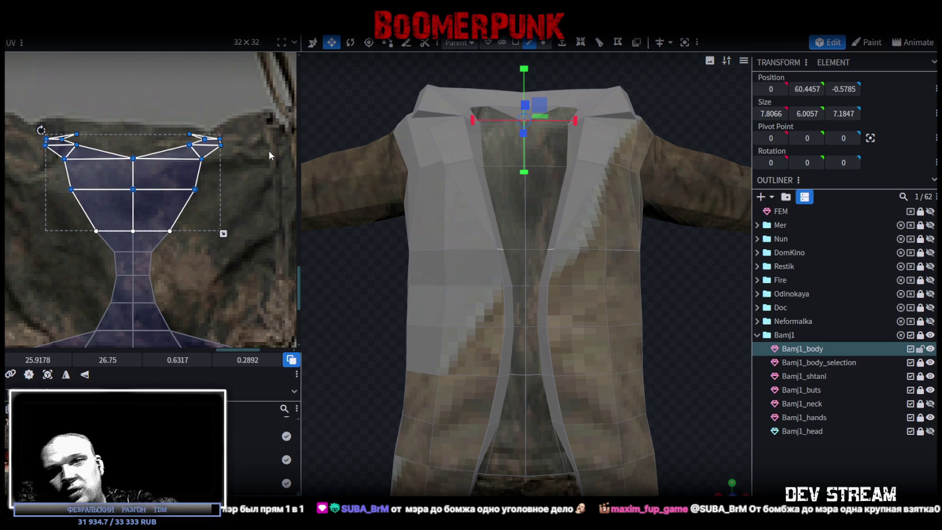
Orbit the jacket to check the mapping and zoom the UV editor out to the full clothing atlas
mouse_move(317, 141)
mouse_down()
mouse_move(439, 129)
mouse_move(407, 163)
mouse_move(481, 161)
mouse_move(383, 155)
mouse_move(601, 228)
mouse_move(625, 276)
mouse_move(609, 199)
mouse_move(702, 201)
mouse_move(689, 180)
mouse_move(706, 174)
mouse_up()
scroll(595, 313, down, 3)
mouse_move(595, 313)
mouse_down()
mouse_move(596, 227)
mouse_move(638, 247)
mouse_move(597, 188)
mouse_move(602, 207)
mouse_move(651, 238)
mouse_move(590, 249)
mouse_up()
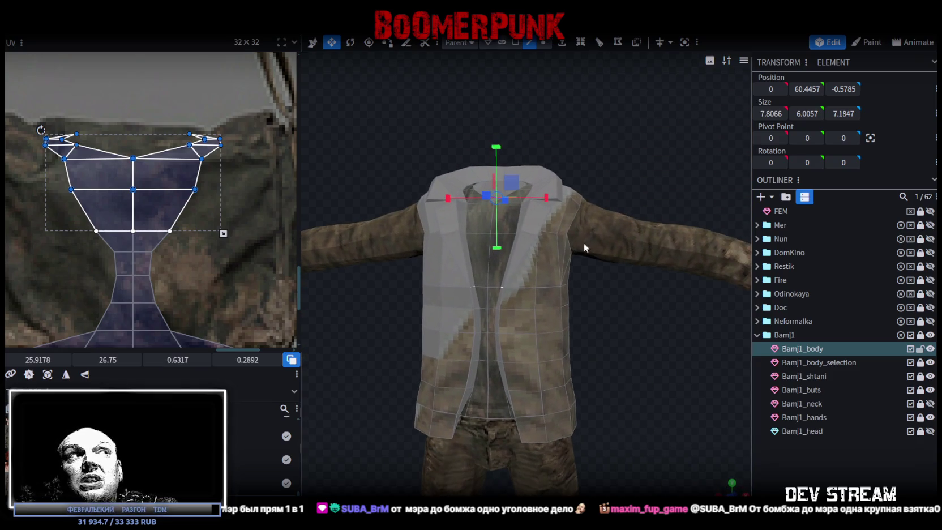
scroll(100, 189, down, 3)
scroll(156, 245, down, 2)
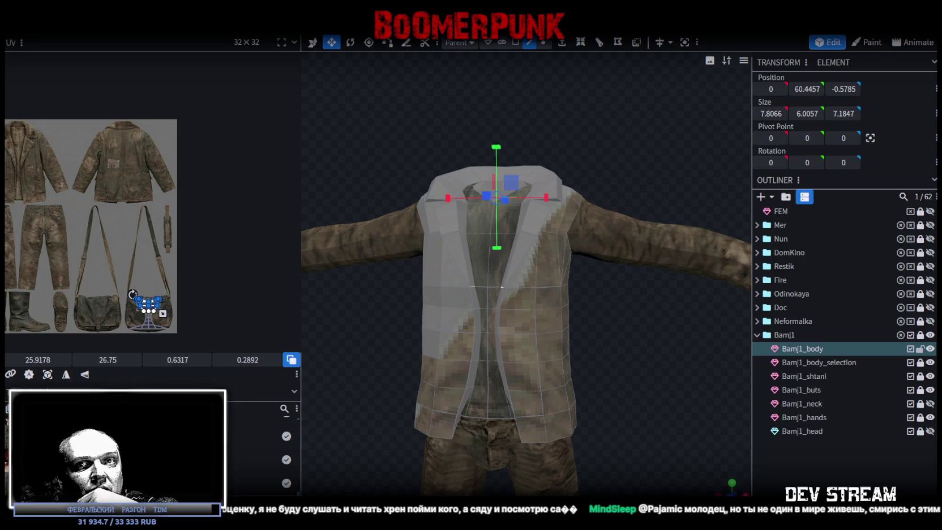
In face selection mode, select the faces running down the right lapel
click(516, 257)
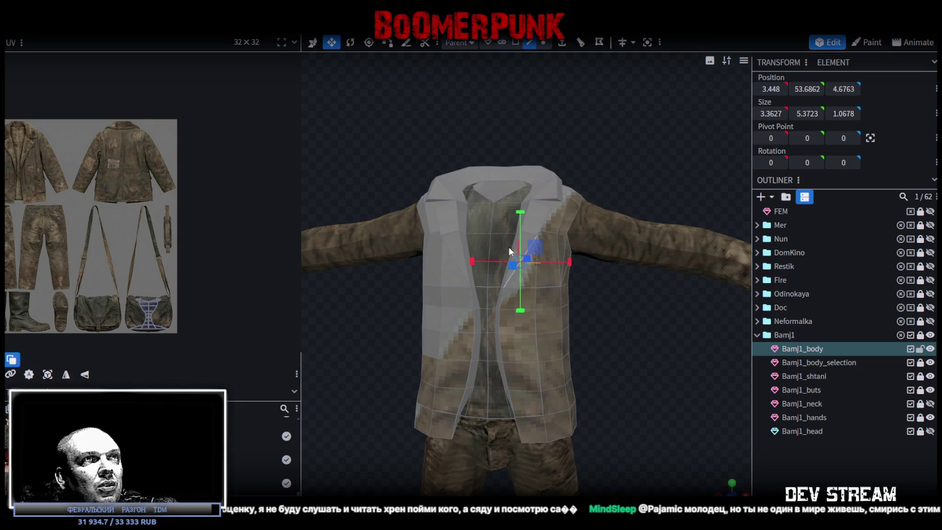
click(515, 42)
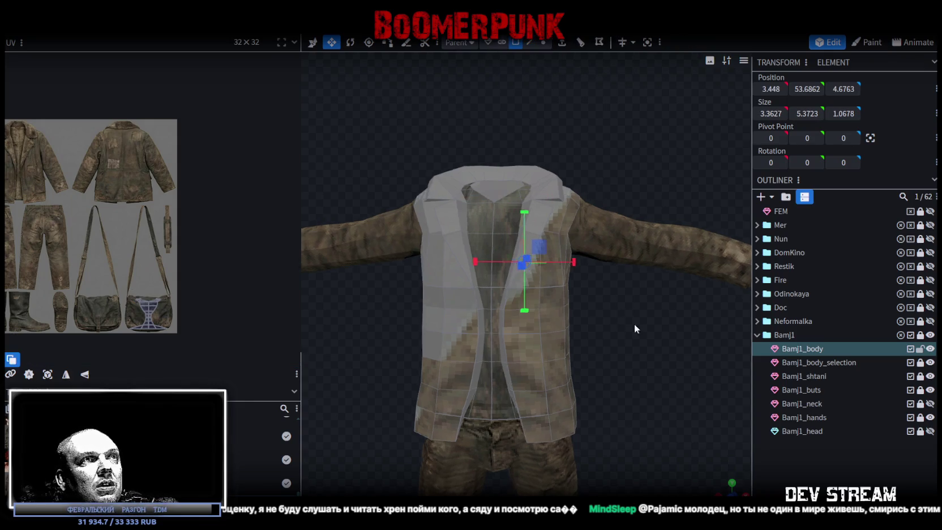
scroll(629, 323, up, 2)
drag(643, 362, 657, 328)
scroll(582, 278, up, 2)
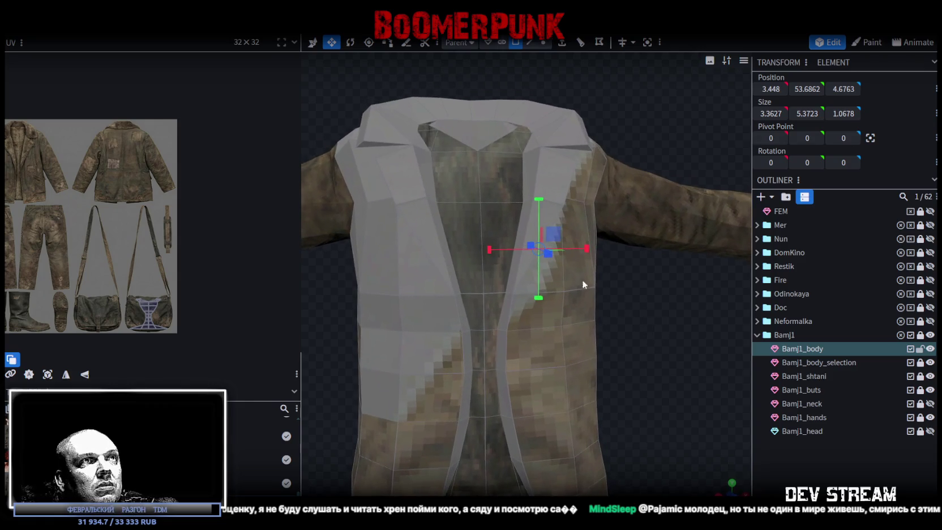
click(519, 264)
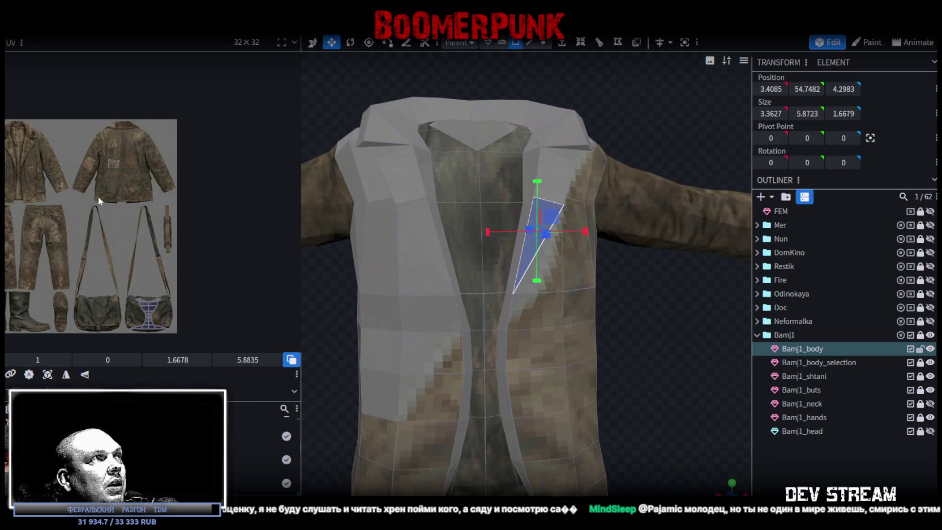
scroll(18, 180, up, 2)
scroll(22, 178, up, 2)
drag(470, 233, 655, 284)
shift+click(511, 262)
shift+click(507, 298)
shift+click(509, 338)
shift+click(523, 391)
shift+click(533, 420)
shift+click(545, 459)
Add the left lapel faces from the hem up to the chest
mouse_move(546, 458)
mouse_down()
mouse_move(637, 329)
mouse_move(632, 244)
mouse_move(622, 244)
mouse_move(562, 365)
mouse_up()
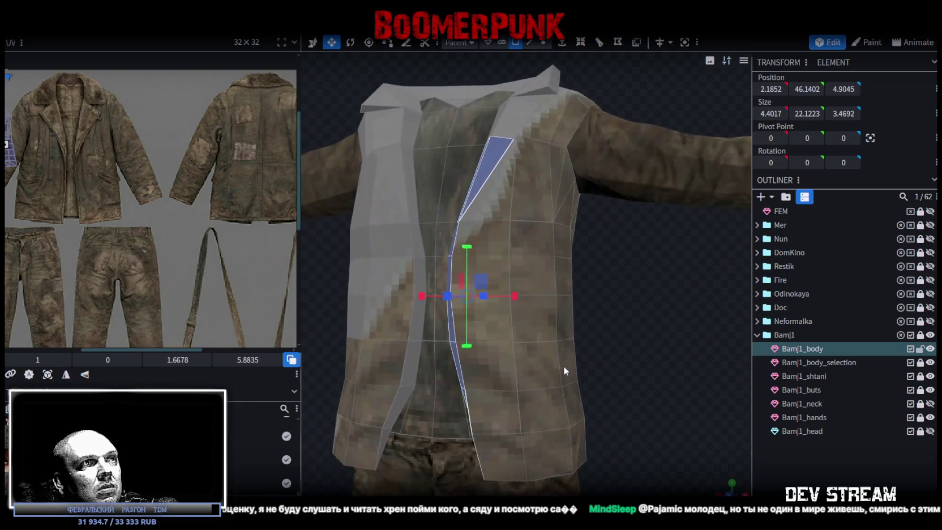
shift+click(383, 438)
shift+click(399, 399)
shift+click(410, 363)
shift+click(420, 309)
shift+click(419, 272)
shift+click(412, 215)
shift+click(408, 167)
Add the upper right and upper left lapel faces, including the small triangle at the collar
mouse_move(617, 263)
mouse_down()
mouse_move(620, 381)
mouse_move(659, 405)
mouse_move(537, 248)
mouse_up()
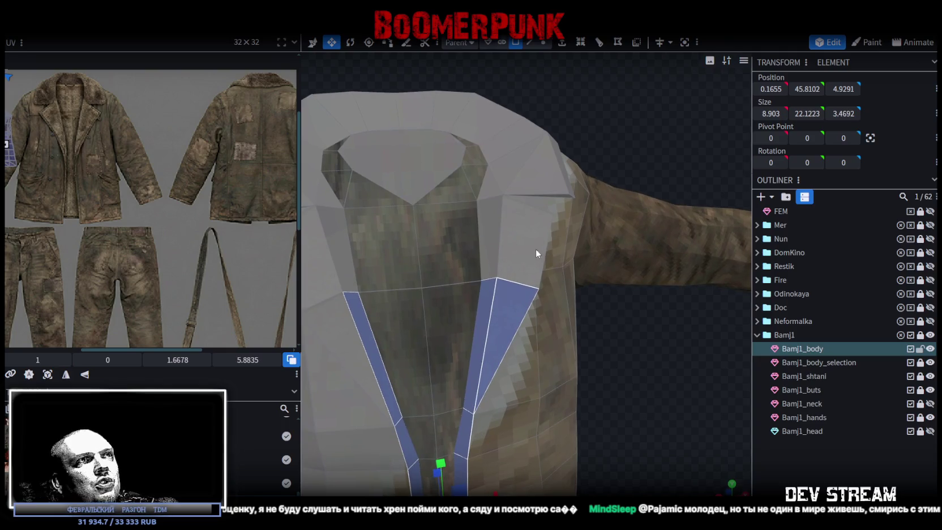
shift+click(537, 249)
shift+click(501, 229)
drag(577, 386, 633, 378)
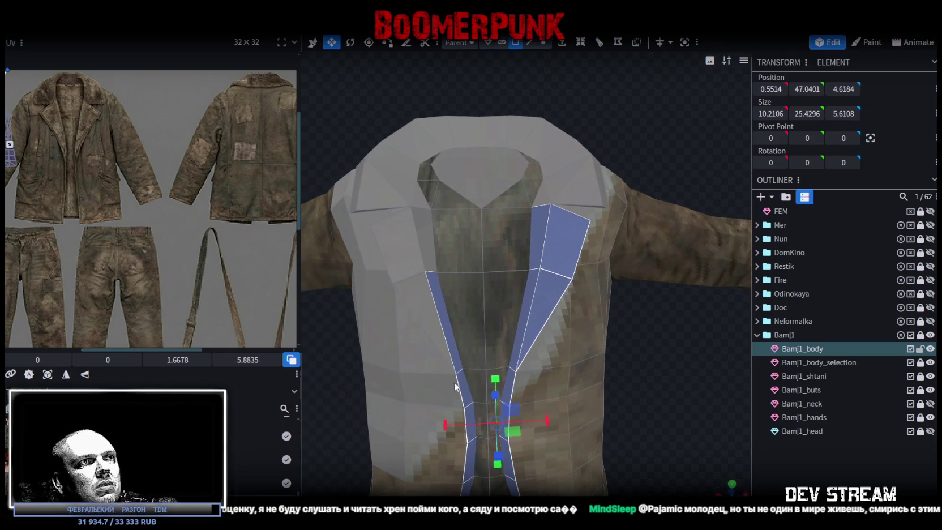
shift+click(398, 244)
mouse_move(490, 260)
mouse_down()
mouse_move(676, 396)
mouse_move(666, 416)
mouse_move(649, 375)
mouse_up()
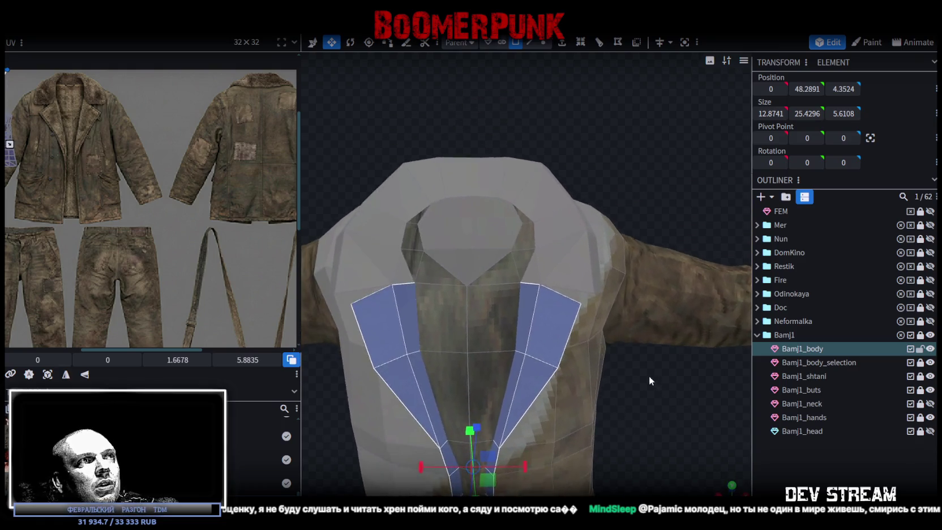
shift+click(411, 290)
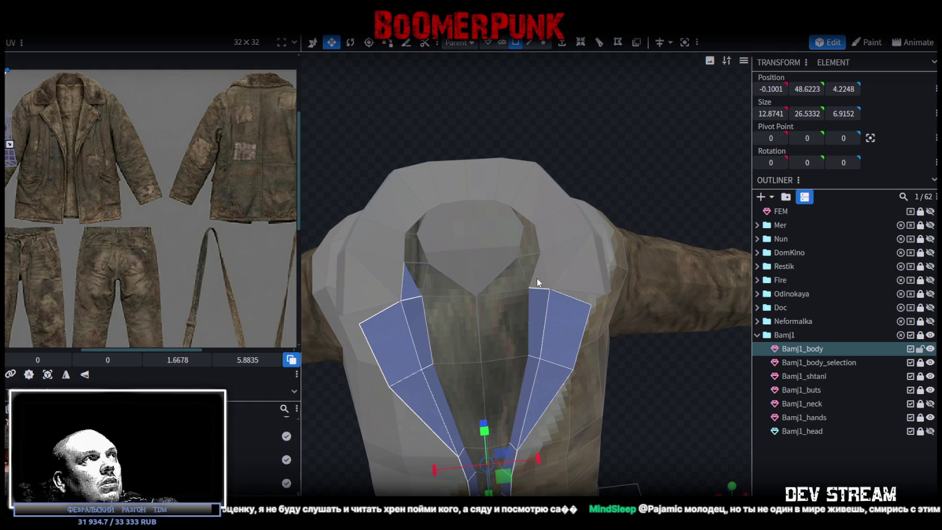